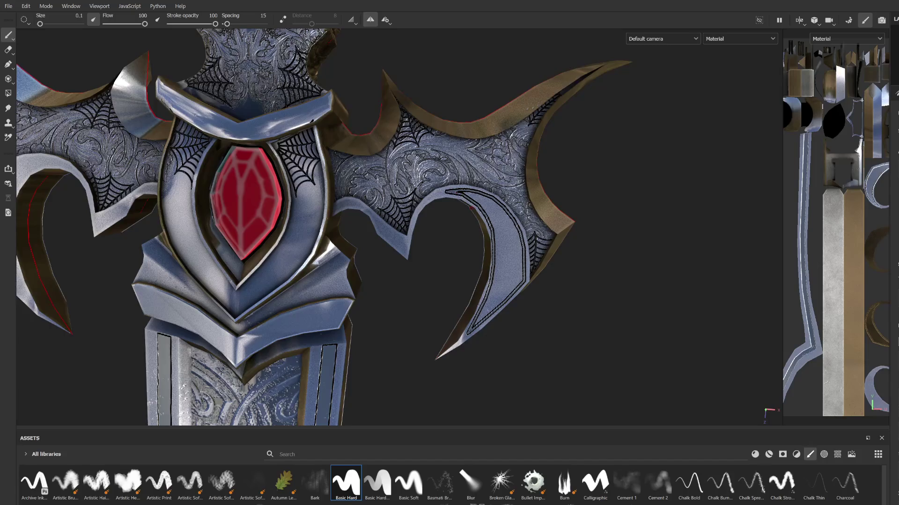
{"action": "scroll", "coordinate": [455, 194], "scroll_direction": "down", "scroll_amount": 5}
Paint straight black groove segments down the left wing's inner edge with the Basic Hard brush.
{"action": "left_click_drag", "start_coordinate": [455, 194], "coordinate": [377, 197], "text": "alt"}
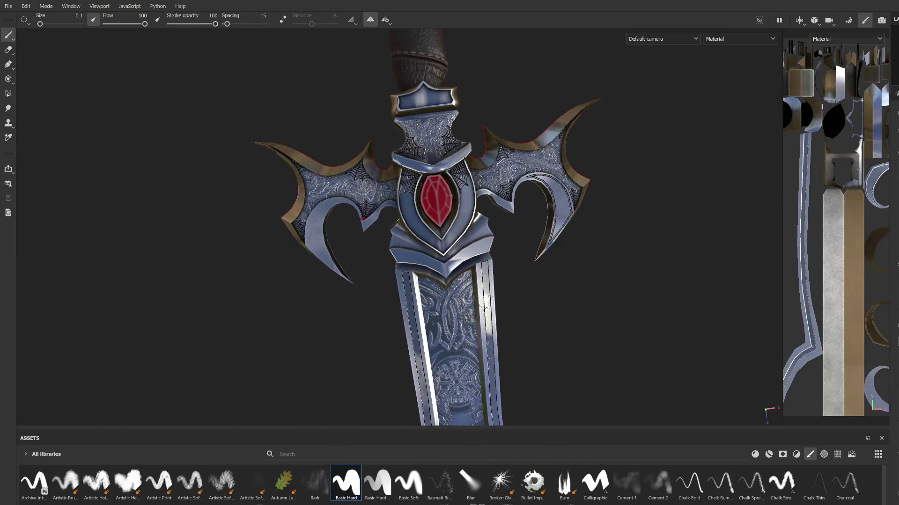
{"action": "left_click_drag", "start_coordinate": [450, 211], "coordinate": [491, 204], "text": "alt"}
{"action": "scroll", "coordinate": [383, 220], "scroll_direction": "up", "scroll_amount": 2}
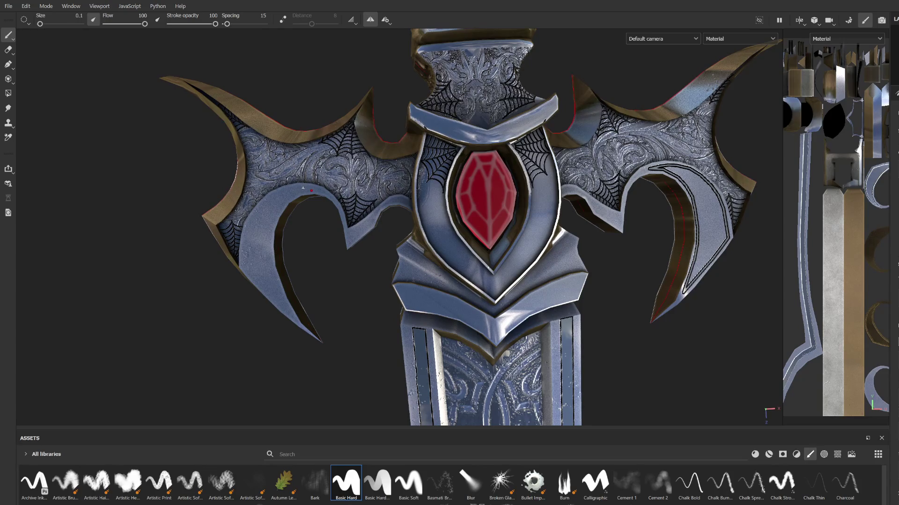
{"action": "key", "text": "shift"}
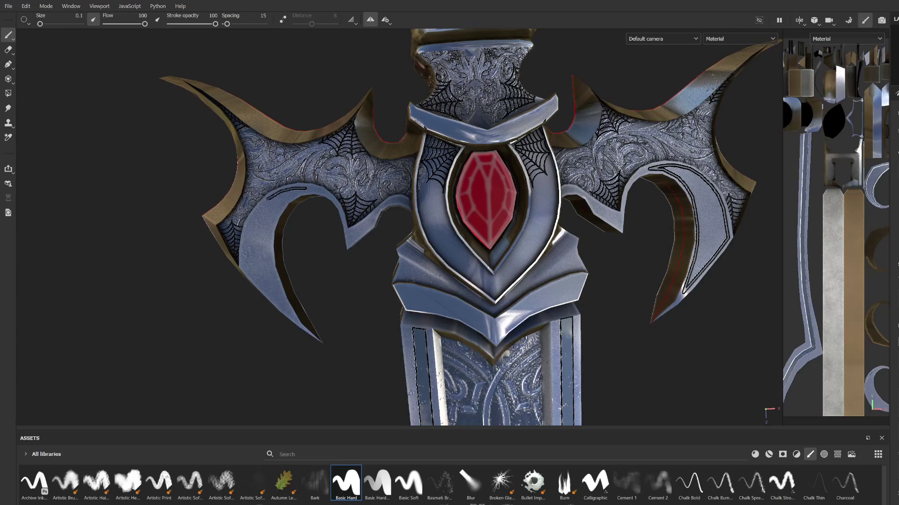
{"action": "left_click", "coordinate": [244, 254], "text": "shift"}
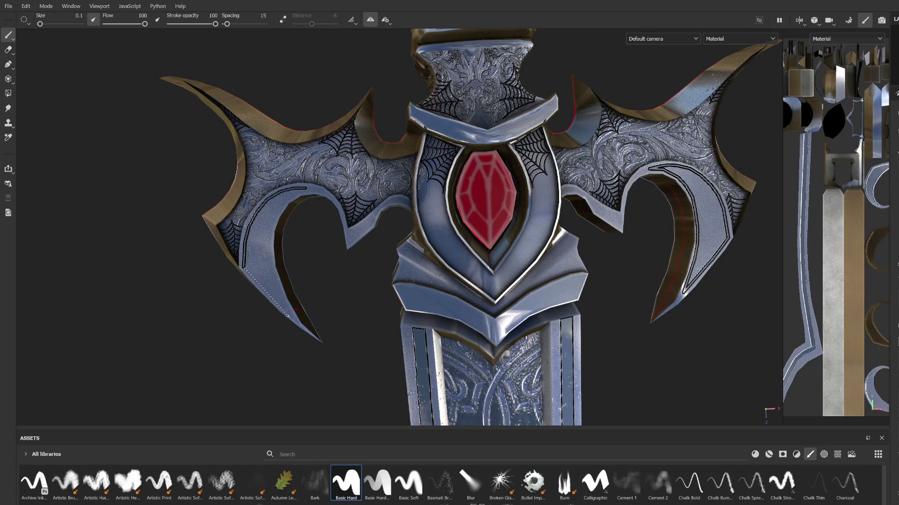
{"action": "left_click", "coordinate": [302, 312], "text": "shift"}
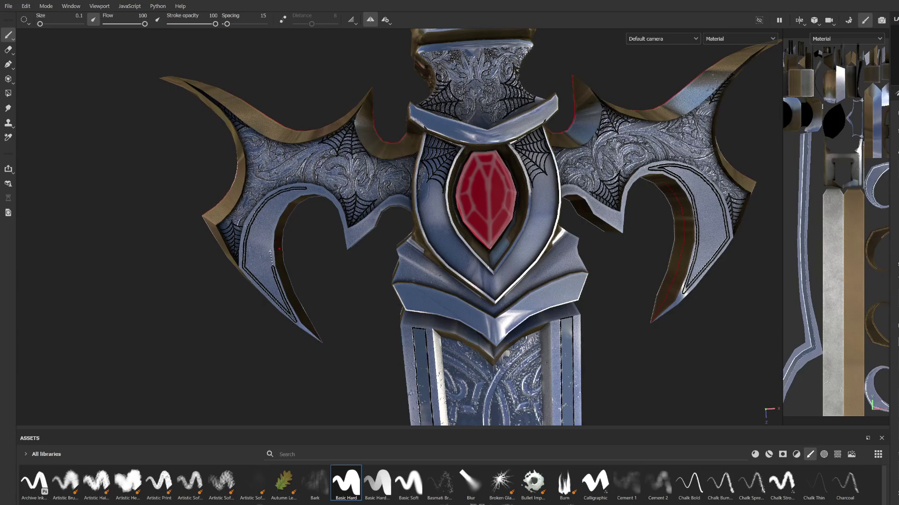
{"action": "left_click", "coordinate": [271, 228], "text": "shift"}
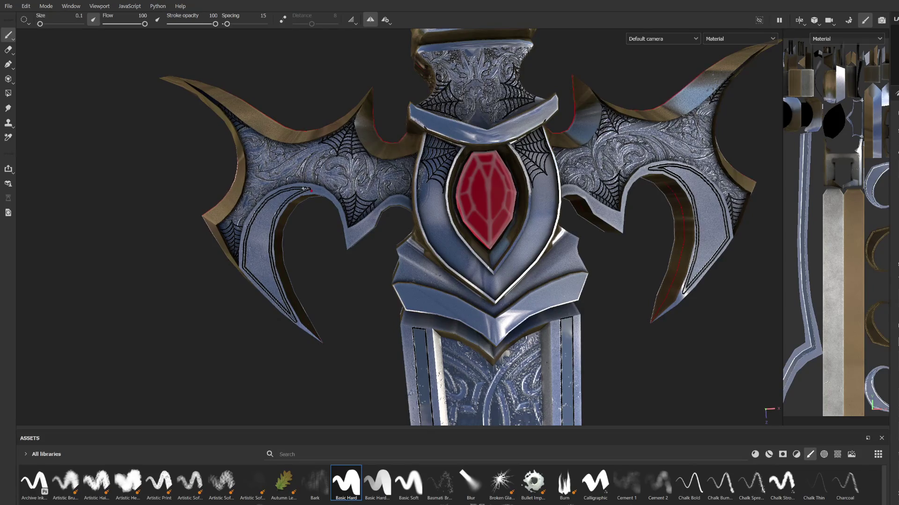
{"action": "scroll", "coordinate": [326, 168], "scroll_direction": "down", "scroll_amount": 3}
{"action": "mouse_move", "coordinate": [326, 168]}
{"action": "left_mouse_down", "text": "alt"}
{"action": "mouse_move", "coordinate": [407, 257]}
{"action": "mouse_move", "coordinate": [406, 208]}
{"action": "mouse_move", "coordinate": [372, 268]}
{"action": "mouse_move", "coordinate": [421, 280]}
{"action": "left_mouse_up", "text": "alt"}
{"action": "scroll", "coordinate": [405, 207], "scroll_direction": "up", "scroll_amount": 3}
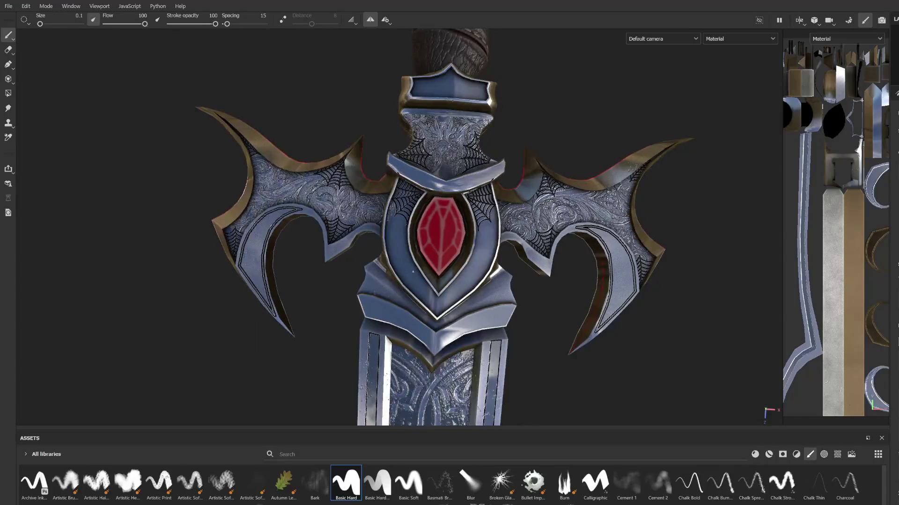
{"action": "scroll", "coordinate": [421, 280], "scroll_direction": "up", "scroll_amount": 2}
{"action": "scroll", "coordinate": [420, 281], "scroll_direction": "up", "scroll_amount": 2}
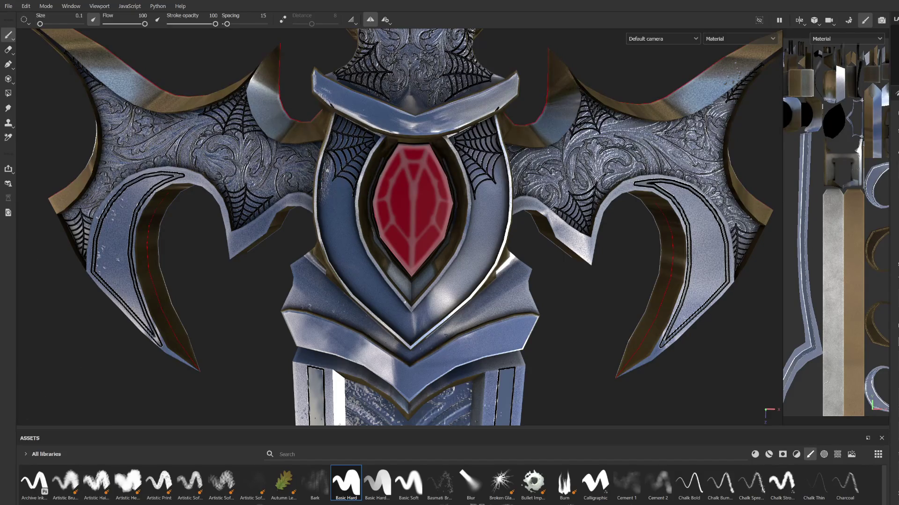
Raise the brush size to 0.18 and select the engraved wing texture set.
{"action": "left_click_drag", "start_coordinate": [41, 26], "coordinate": [43, 26]}
{"action": "left_click_drag", "start_coordinate": [594, 186], "coordinate": [611, 143]}
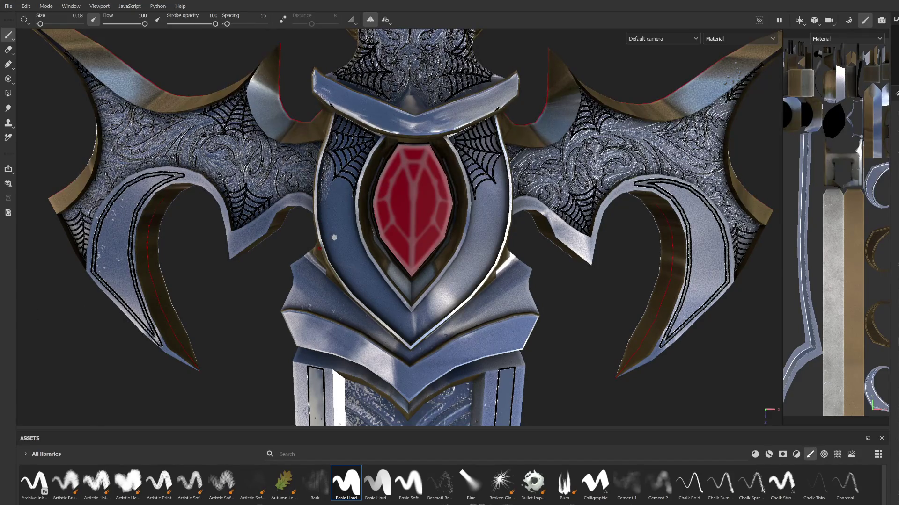
{"action": "left_click", "coordinate": [720, 203]}
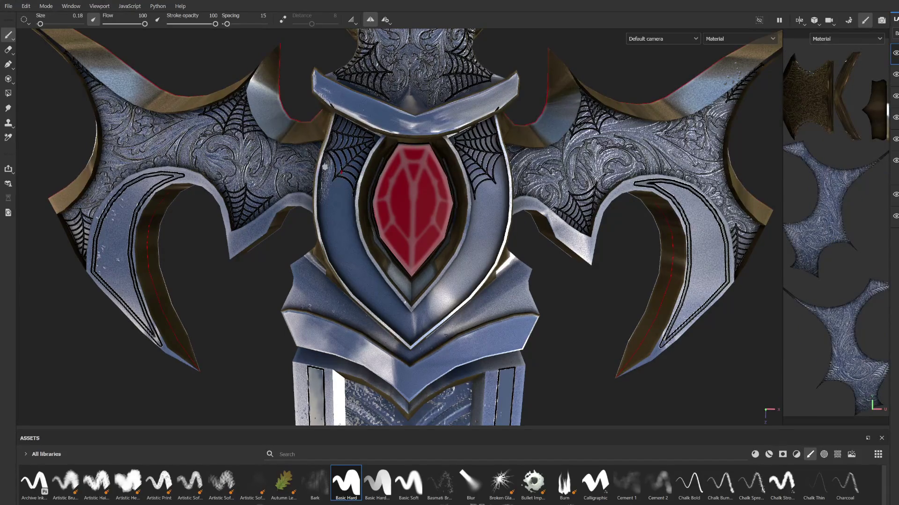
Trace a straight black groove around the shield's left edge, point and right edge.
{"action": "left_click", "coordinate": [323, 221], "text": "shift"}
{"action": "left_click", "coordinate": [347, 279], "text": "shift"}
{"action": "left_click", "coordinate": [405, 331], "text": "shift"}
{"action": "left_click", "coordinate": [449, 307], "text": "shift"}
{"action": "left_click", "coordinate": [487, 259], "text": "shift"}
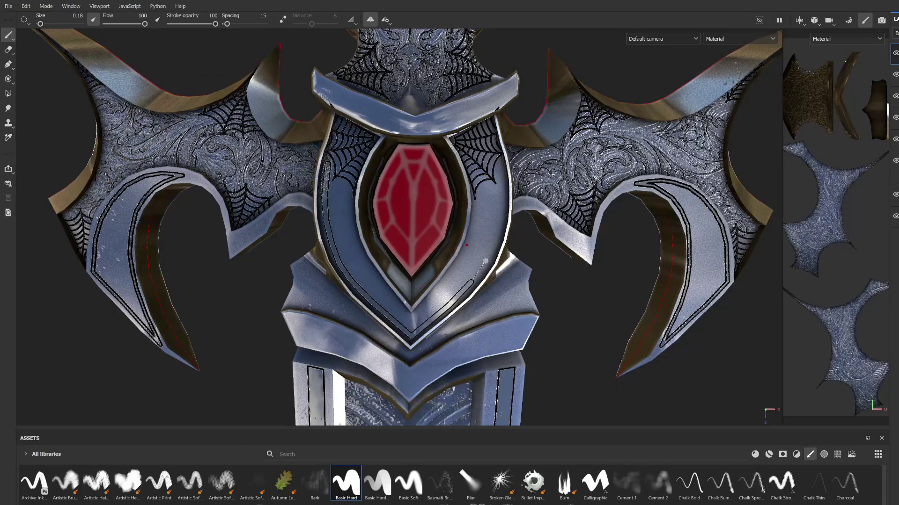
{"action": "left_click", "coordinate": [500, 218], "text": "shift"}
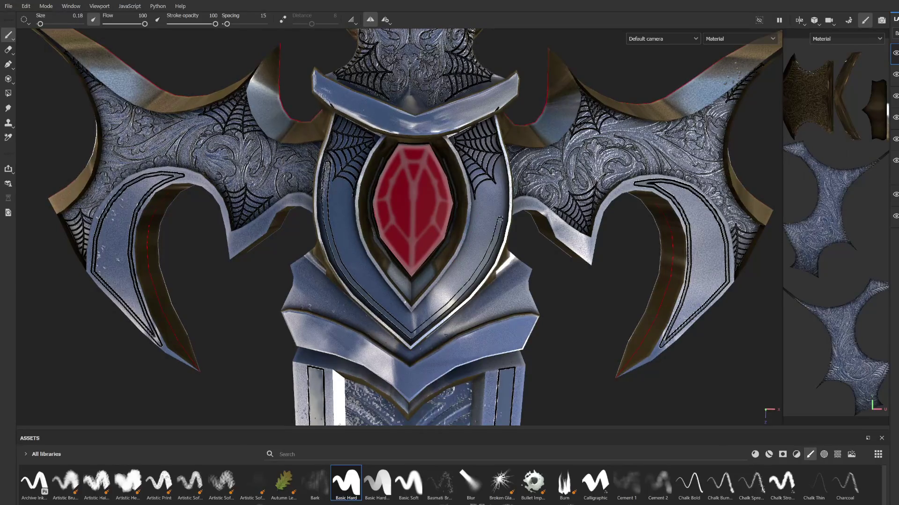
{"action": "left_click", "coordinate": [500, 167], "text": "shift"}
{"action": "left_click", "coordinate": [412, 319]}
{"action": "left_click", "coordinate": [447, 282], "text": "shift"}
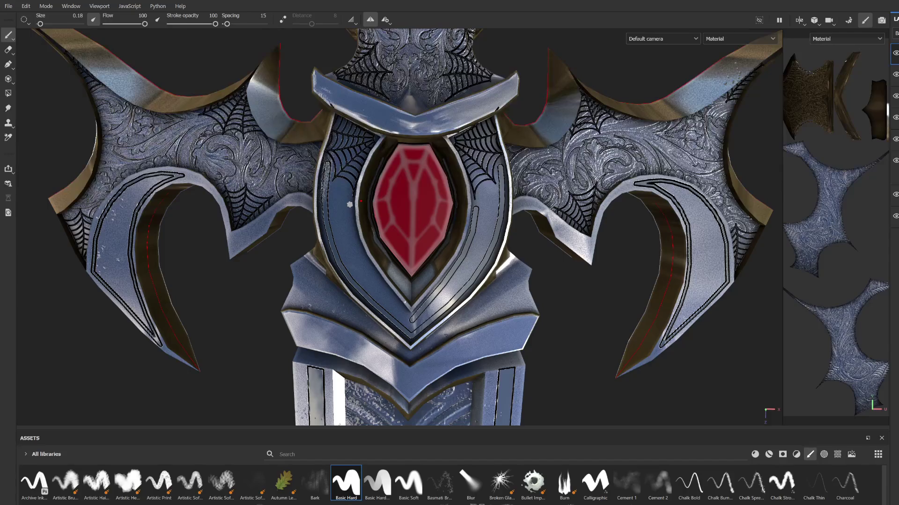
Paint a second groove along the shield's inner left edge beside the gem.
{"action": "left_click_drag", "start_coordinate": [348, 205], "coordinate": [360, 254]}
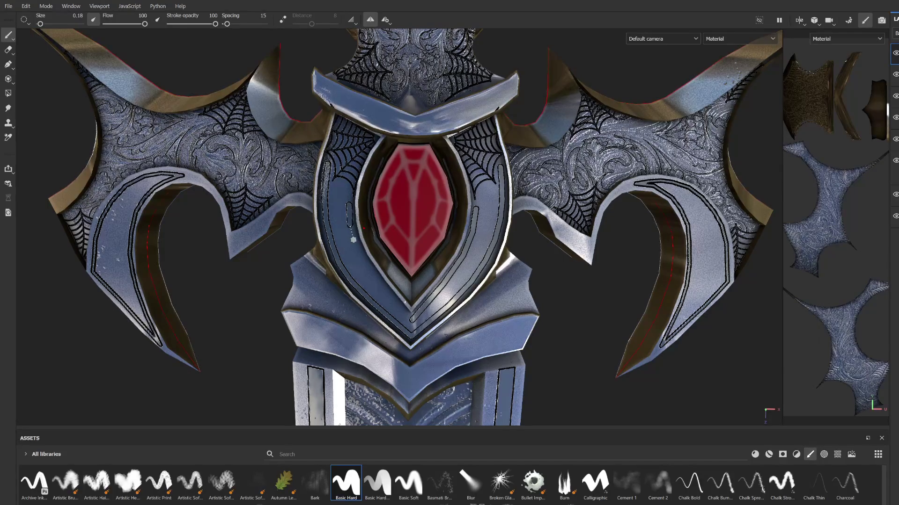
{"action": "left_click_drag", "start_coordinate": [361, 254], "coordinate": [405, 313]}
{"action": "scroll", "coordinate": [412, 320], "scroll_direction": "down", "scroll_amount": 2}
{"action": "scroll", "coordinate": [412, 321], "scroll_direction": "down", "scroll_amount": 2}
{"action": "scroll", "coordinate": [413, 341], "scroll_direction": "up", "scroll_amount": 4}
Add a straight black groove stroke up the guard beside the gem shield.
{"action": "left_click_drag", "start_coordinate": [410, 310], "coordinate": [445, 225], "text": "alt"}
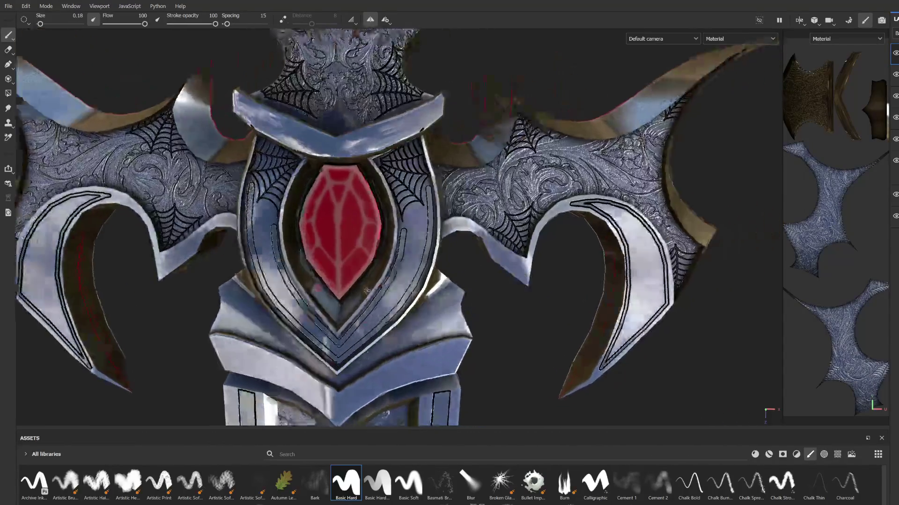
{"action": "scroll", "coordinate": [444, 225], "scroll_direction": "up", "scroll_amount": 1}
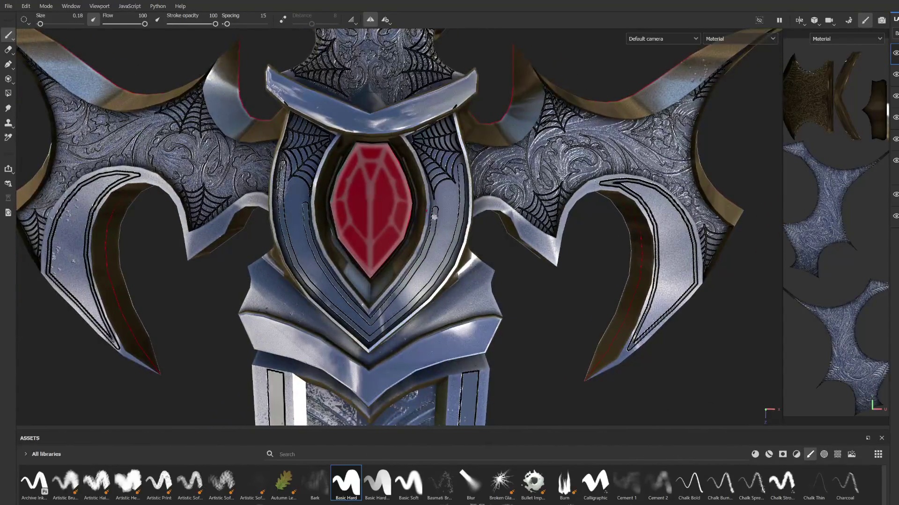
{"action": "scroll", "coordinate": [435, 214], "scroll_direction": "up", "scroll_amount": 1}
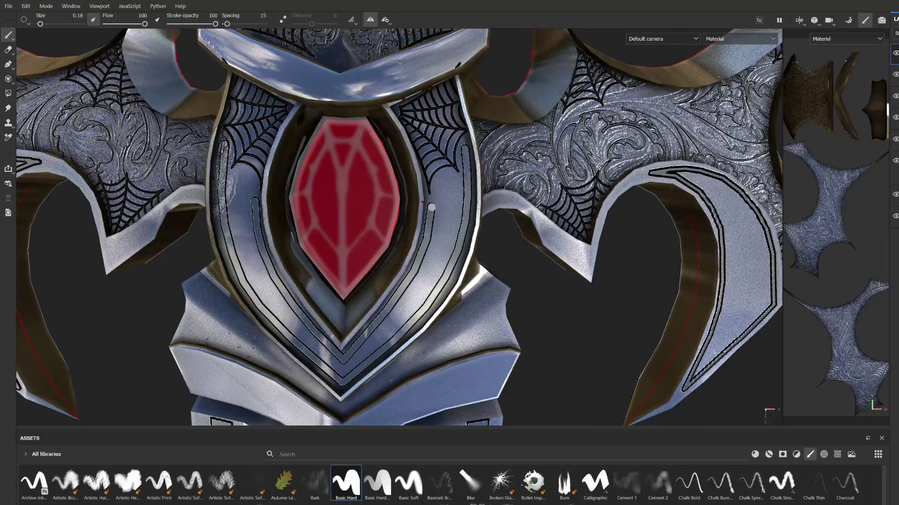
{"action": "key", "text": "shift"}
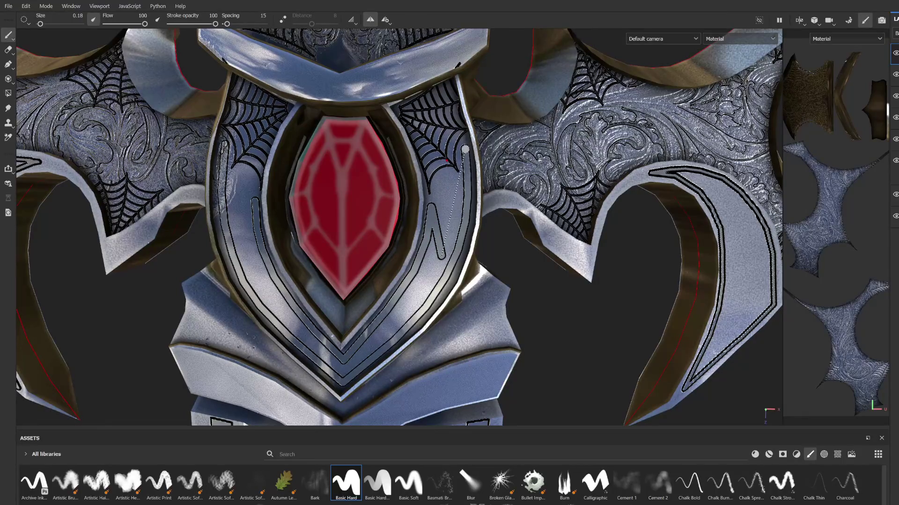
{"action": "left_click", "coordinate": [465, 156], "text": "shift"}
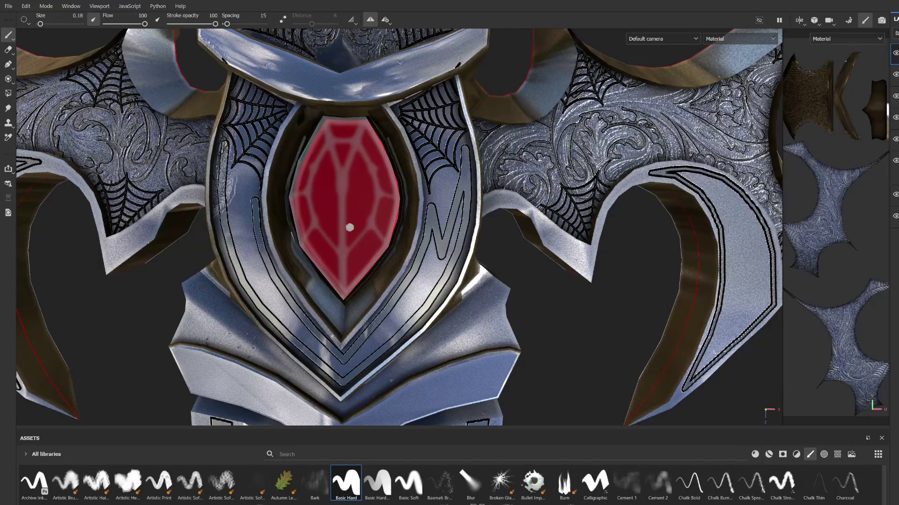
{"action": "scroll", "coordinate": [351, 227], "scroll_direction": "down", "scroll_amount": 3}
{"action": "scroll", "coordinate": [369, 237], "scroll_direction": "up", "scroll_amount": 2}
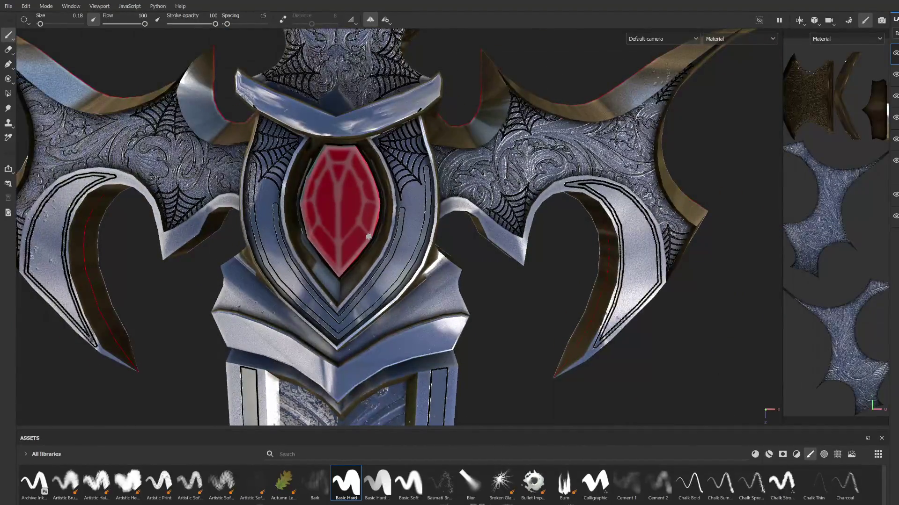
{"action": "scroll", "coordinate": [404, 210], "scroll_direction": "up", "scroll_amount": 2}
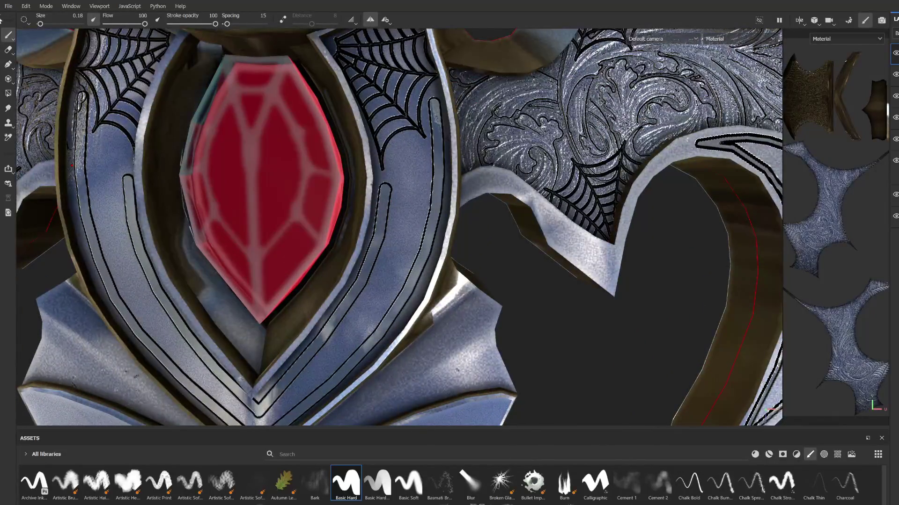
With the eraser at size 0.1, tidy and close the top of the inner groove line.
{"action": "left_click", "coordinate": [8, 50]}
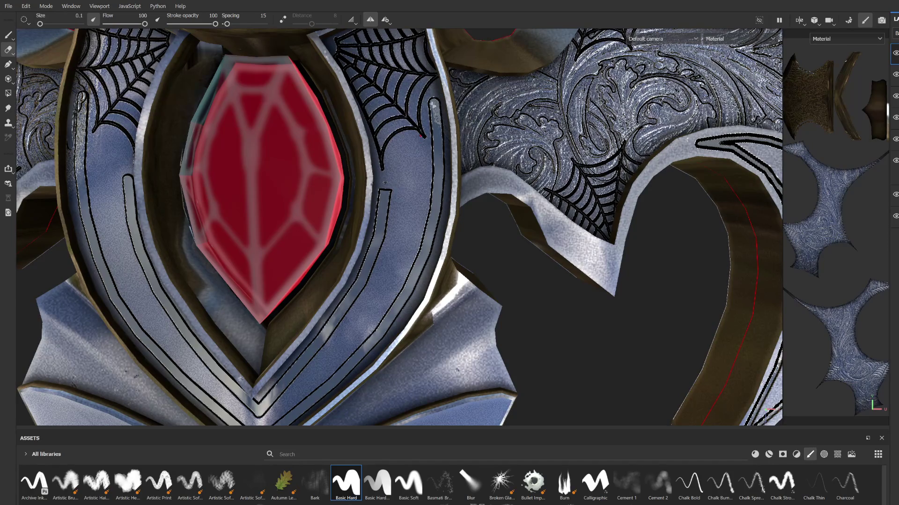
{"action": "left_click_drag", "start_coordinate": [420, 135], "coordinate": [418, 187], "text": "alt"}
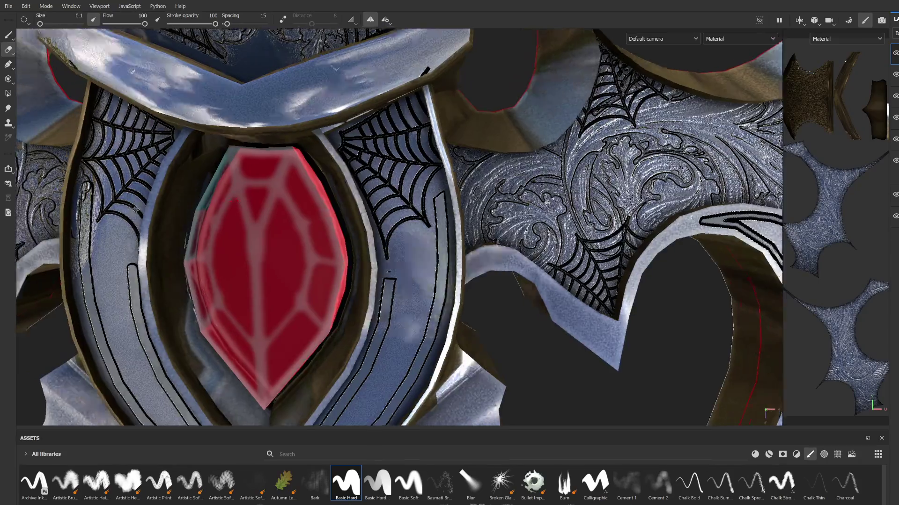
{"action": "left_click_drag", "start_coordinate": [245, 198], "coordinate": [237, 175], "text": "alt"}
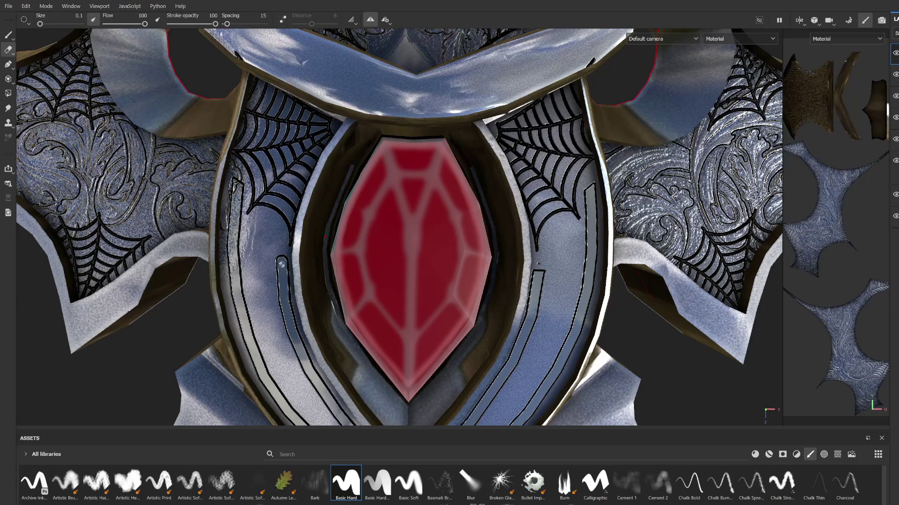
{"action": "left_click_drag", "start_coordinate": [277, 259], "coordinate": [288, 257]}
{"action": "scroll", "coordinate": [537, 265], "scroll_direction": "down", "scroll_amount": 3}
{"action": "scroll", "coordinate": [537, 265], "scroll_direction": "down", "scroll_amount": 2}
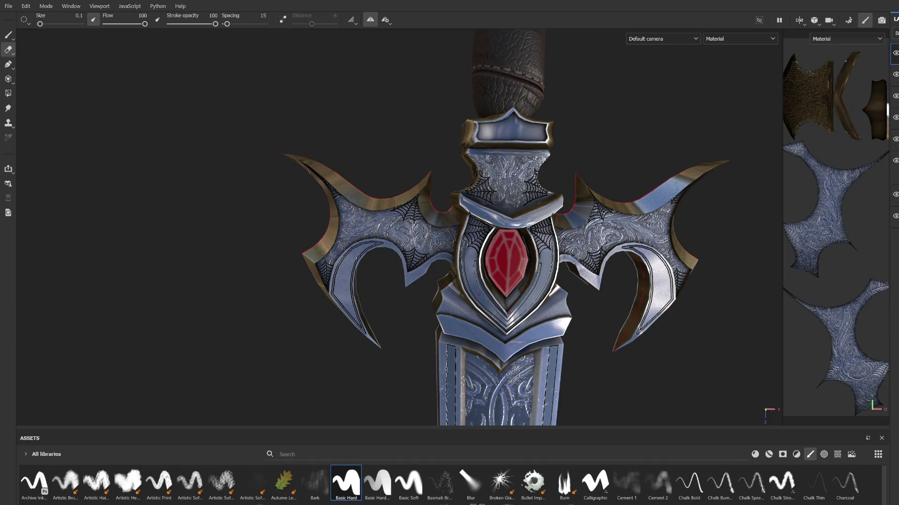
{"action": "scroll", "coordinate": [491, 347], "scroll_direction": "down", "scroll_amount": 3}
{"action": "scroll", "coordinate": [490, 347], "scroll_direction": "down", "scroll_amount": 2}
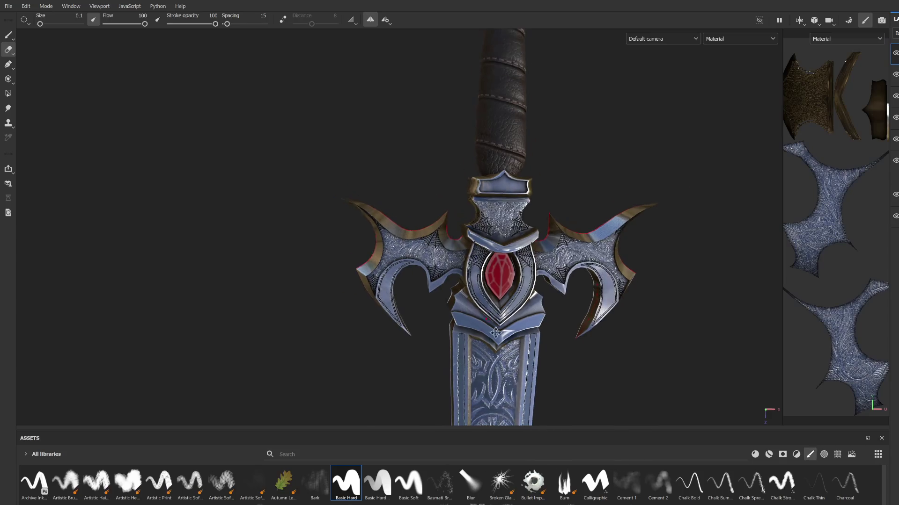
Bring the blade base into view and select the blade texture set.
{"action": "middle_click_drag", "start_coordinate": [491, 347], "coordinate": [432, 153]}
{"action": "left_click_drag", "start_coordinate": [432, 153], "coordinate": [506, 211], "text": "alt"}
{"action": "mouse_move", "coordinate": [303, 286]}
{"action": "left_mouse_down", "text": "alt"}
{"action": "mouse_move", "coordinate": [255, 213]}
{"action": "mouse_move", "coordinate": [390, 272]}
{"action": "left_mouse_up", "text": "alt"}
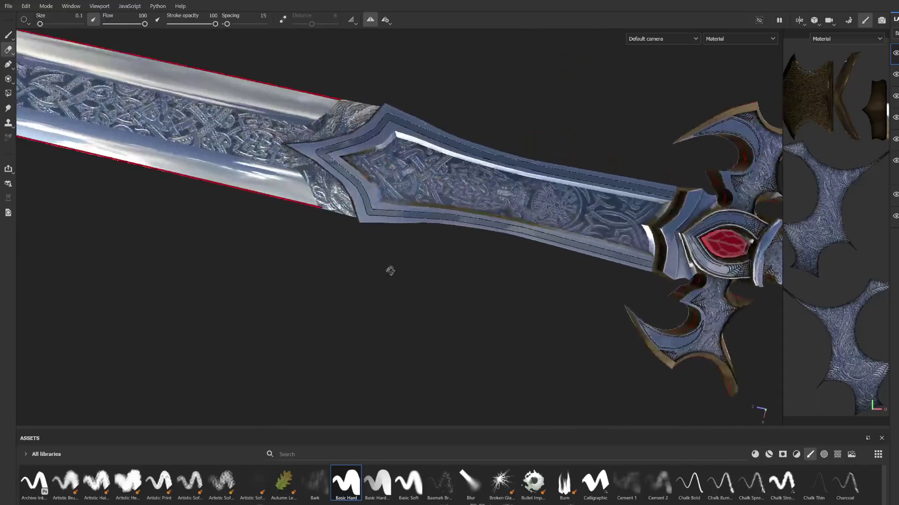
{"action": "scroll", "coordinate": [295, 273], "scroll_direction": "up", "scroll_amount": 3}
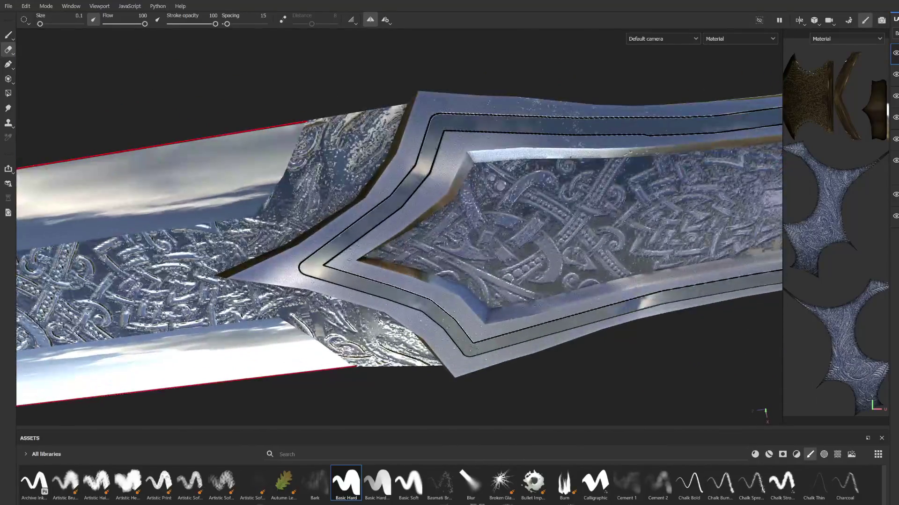
{"action": "scroll", "coordinate": [295, 273], "scroll_direction": "up", "scroll_amount": 3}
{"action": "left_click", "coordinate": [344, 226], "text": "ctrl+alt"}
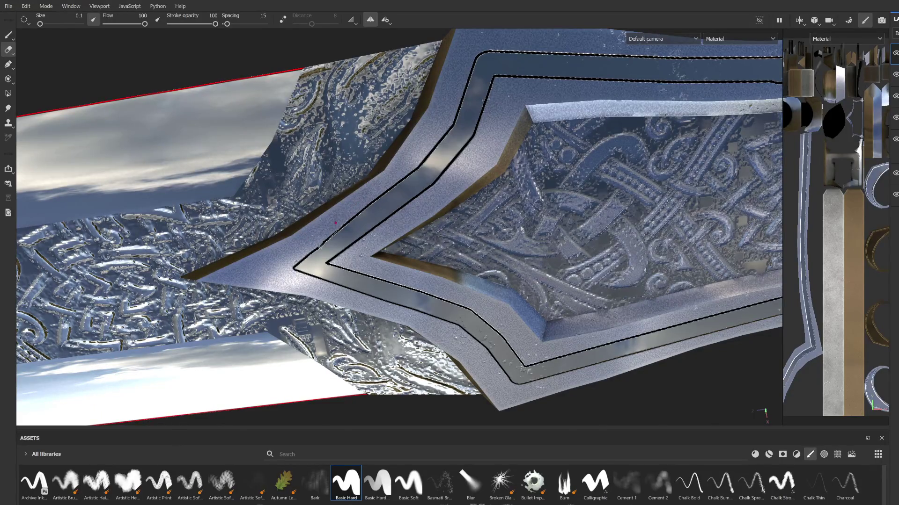
{"action": "scroll", "coordinate": [410, 259], "scroll_direction": "down", "scroll_amount": 3}
{"action": "left_click_drag", "start_coordinate": [410, 258], "coordinate": [365, 238], "text": "alt"}
{"action": "scroll", "coordinate": [333, 213], "scroll_direction": "up", "scroll_amount": 5}
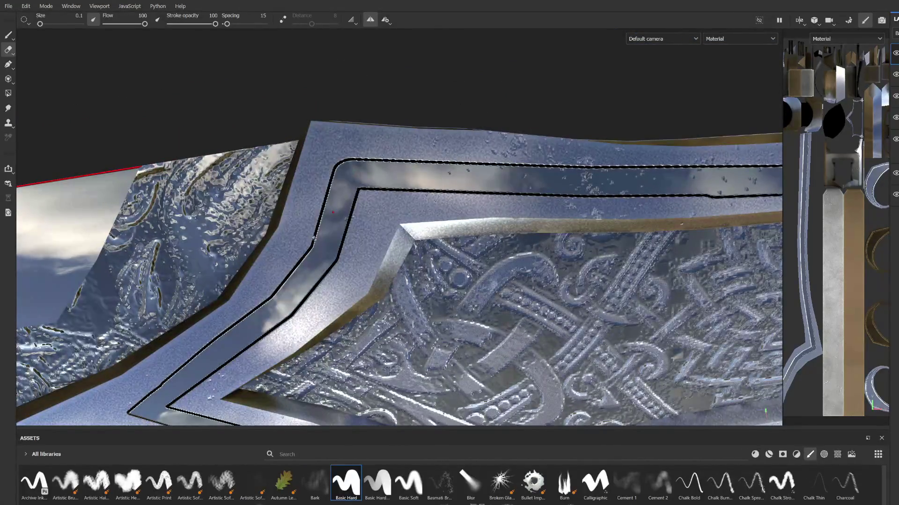
Paint black grooves along the guard channel's inner edge and corner at the blade base.
{"action": "mouse_move", "coordinate": [321, 223]}
{"action": "left_mouse_down"}
{"action": "mouse_move", "coordinate": [336, 173]}
{"action": "mouse_move", "coordinate": [325, 201]}
{"action": "left_mouse_up"}
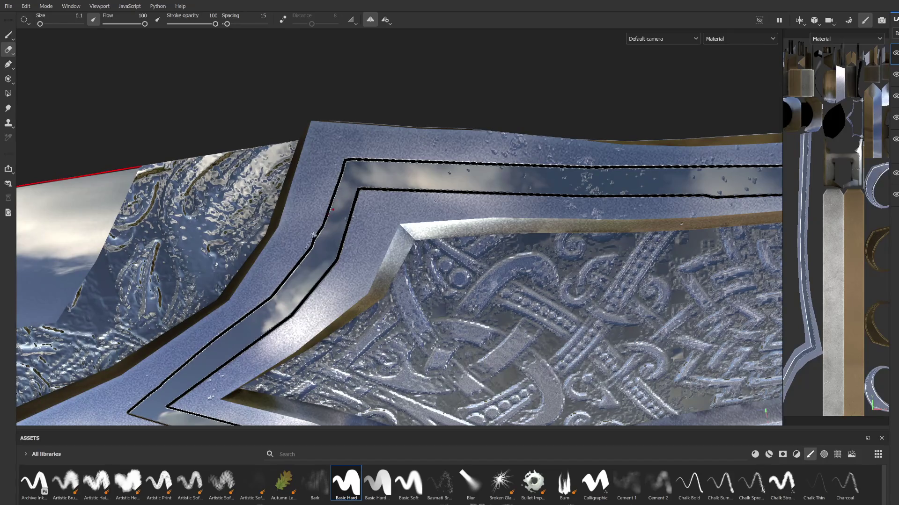
{"action": "mouse_move", "coordinate": [342, 180]}
{"action": "left_mouse_down", "text": "alt"}
{"action": "mouse_move", "coordinate": [384, 226]}
{"action": "mouse_move", "coordinate": [315, 202]}
{"action": "left_mouse_up", "text": "alt"}
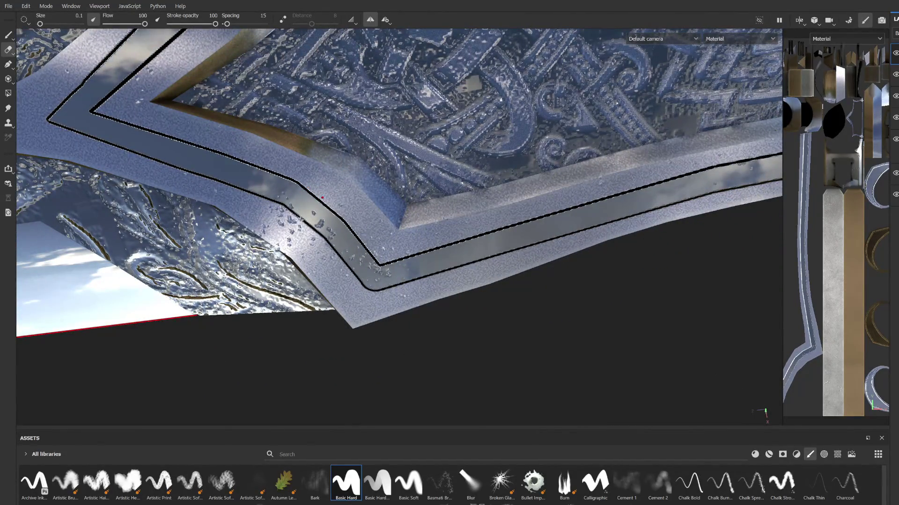
{"action": "left_click_drag", "start_coordinate": [315, 225], "coordinate": [329, 240]}
{"action": "key", "text": "shift"}
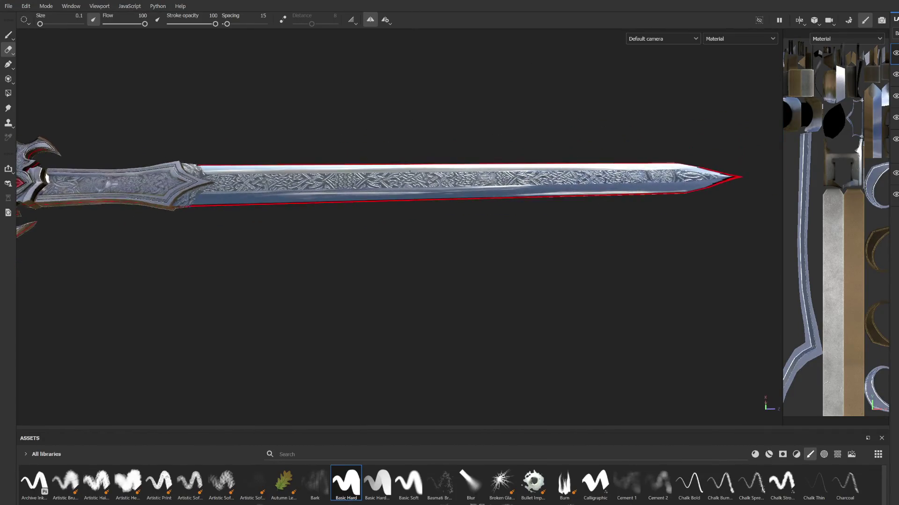
Pick the Basic Soft brush tip and return to the Paint tool with the blade framed.
{"action": "key", "text": "4"}
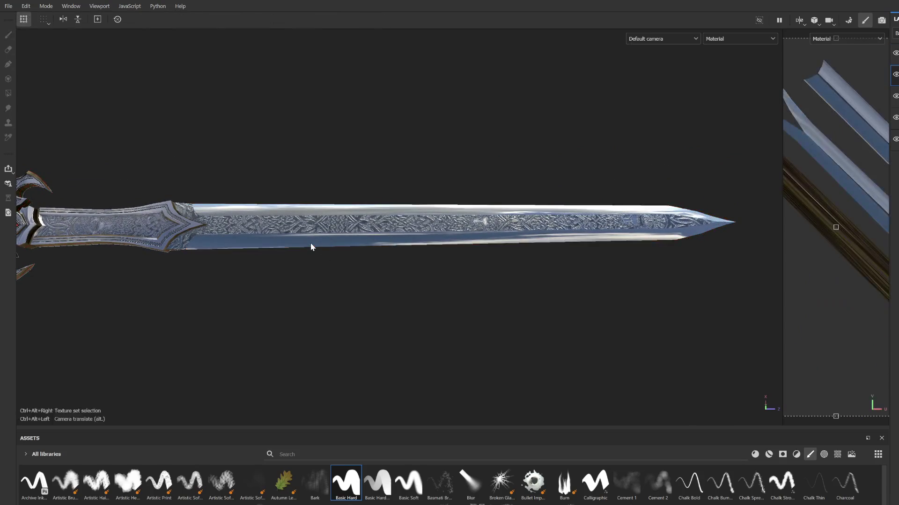
{"action": "key", "text": "2"}
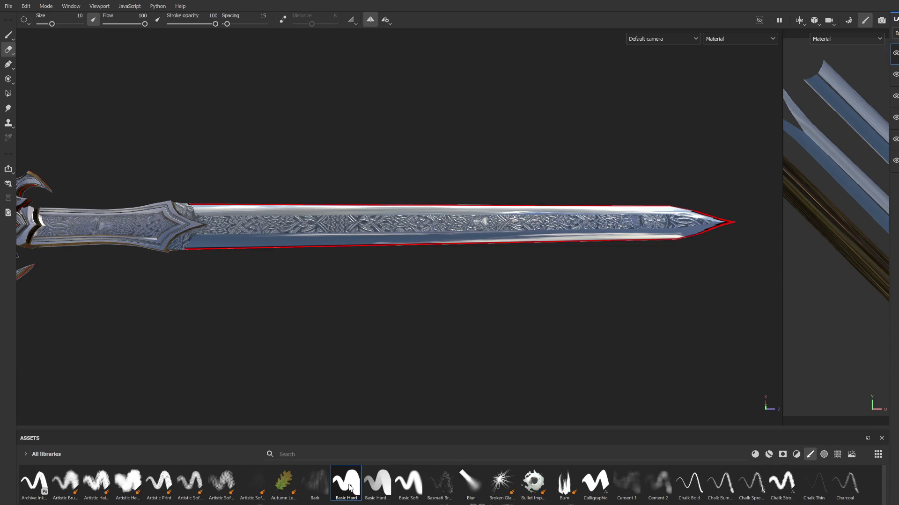
{"action": "left_click", "coordinate": [408, 483]}
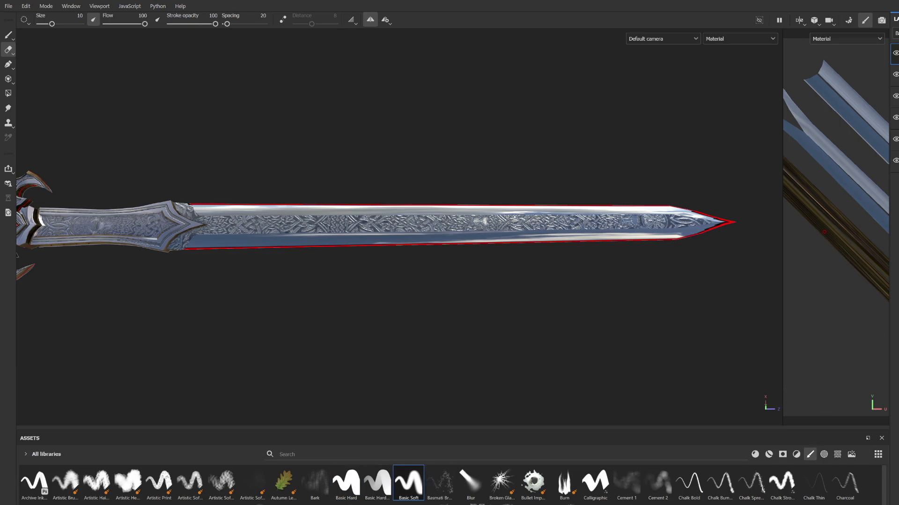
{"action": "left_click", "coordinate": [9, 36]}
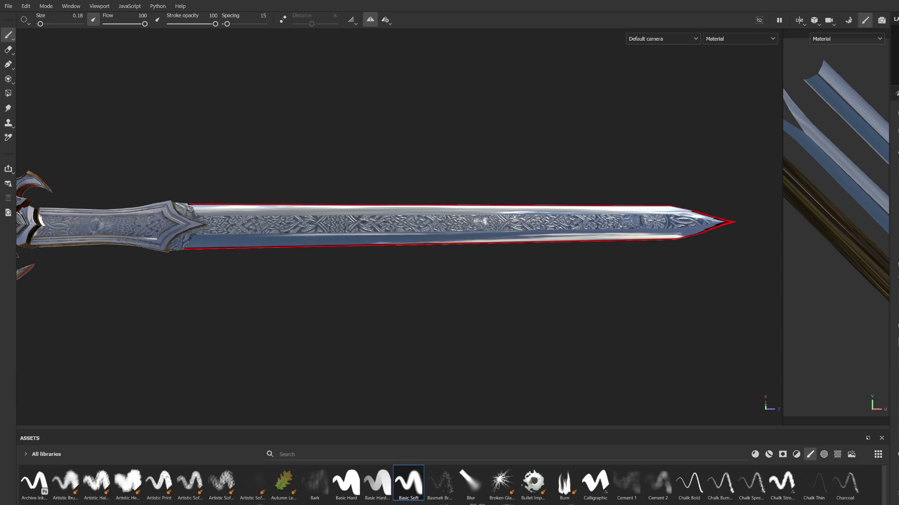
{"action": "middle_click_drag", "start_coordinate": [238, 245], "coordinate": [240, 289], "text": "alt"}
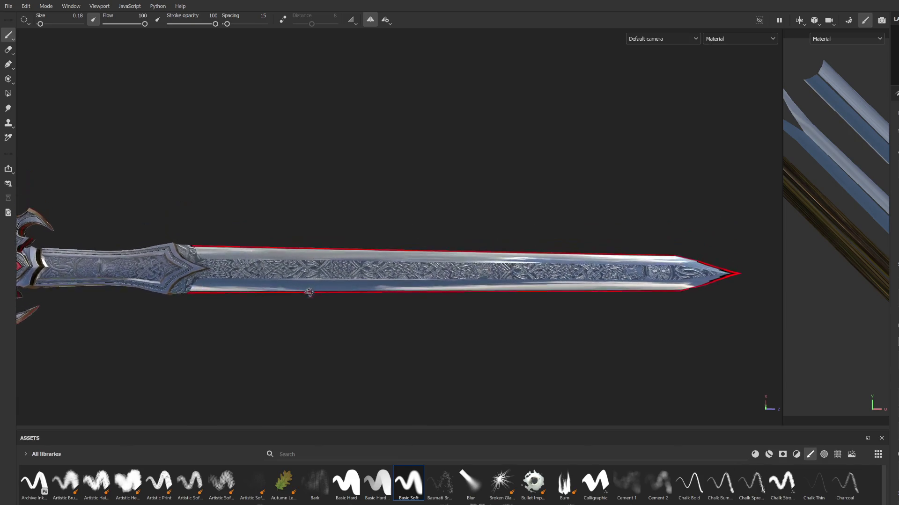
{"action": "scroll", "coordinate": [241, 290], "scroll_direction": "up", "scroll_amount": 2}
Paint straight black lines along the blade's lower bevel, angling in toward the tip.
{"action": "right_click_drag", "start_coordinate": [218, 291], "coordinate": [159, 292], "text": "ctrl"}
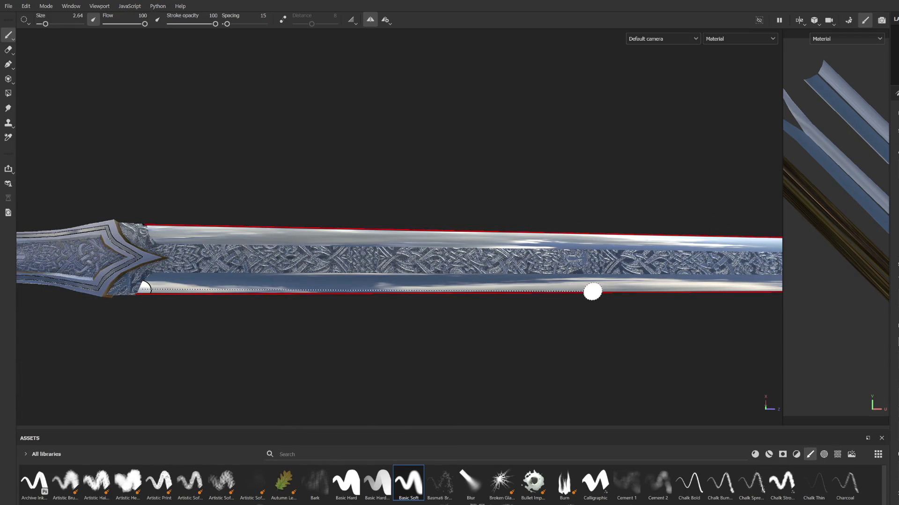
{"action": "key", "text": "shift"}
{"action": "left_click", "coordinate": [681, 291], "text": "shift"}
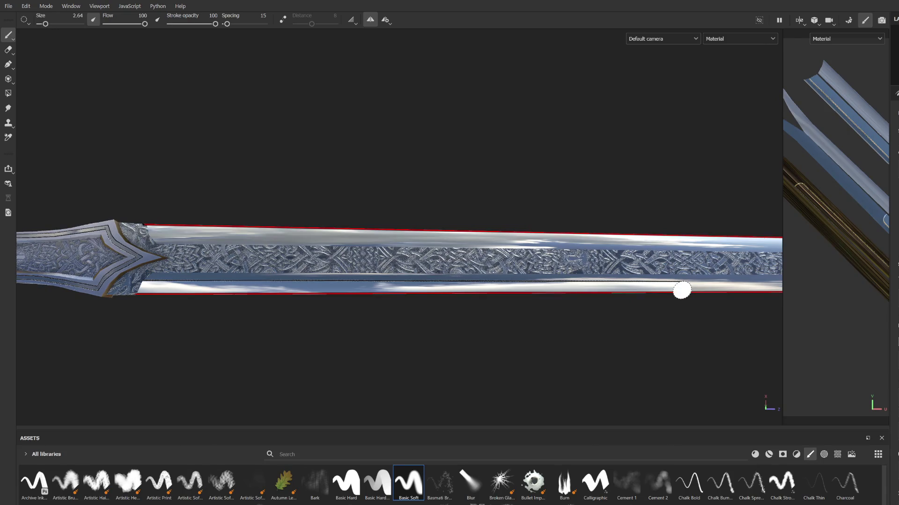
{"action": "middle_click_drag", "start_coordinate": [685, 290], "coordinate": [381, 301], "text": "alt"}
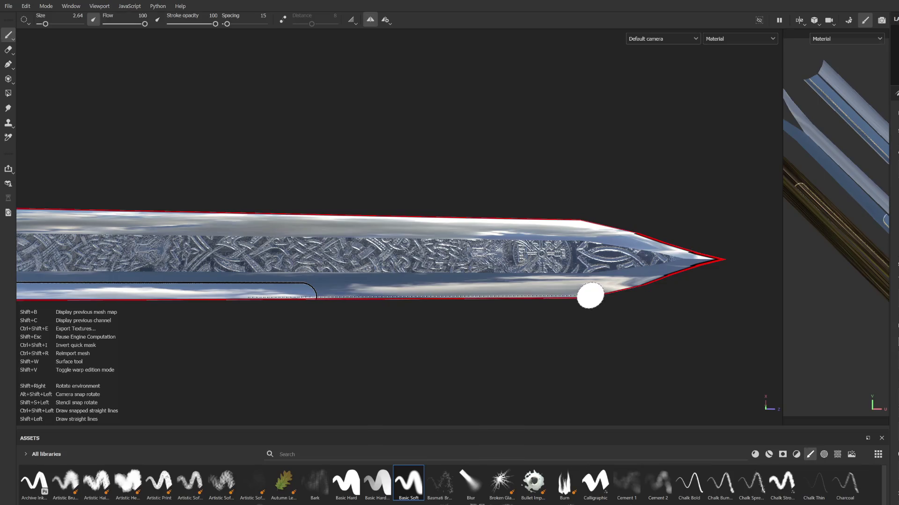
{"action": "left_click", "coordinate": [590, 297], "text": "shift"}
{"action": "left_click_drag", "start_coordinate": [590, 297], "coordinate": [717, 259]}
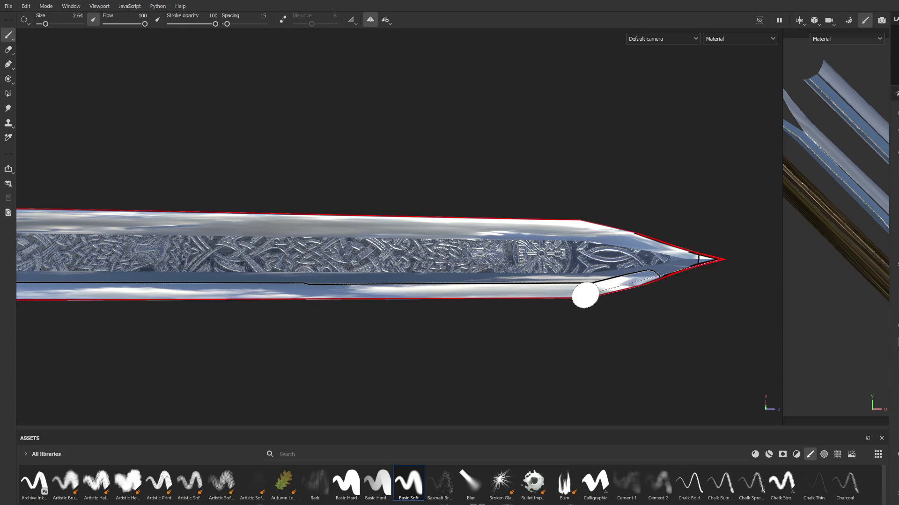
{"action": "left_click", "coordinate": [584, 296], "text": "shift"}
{"action": "mouse_move", "coordinate": [685, 264]}
{"action": "middle_mouse_down"}
{"action": "mouse_move", "coordinate": [628, 323]}
{"action": "mouse_move", "coordinate": [365, 300]}
{"action": "middle_mouse_up"}
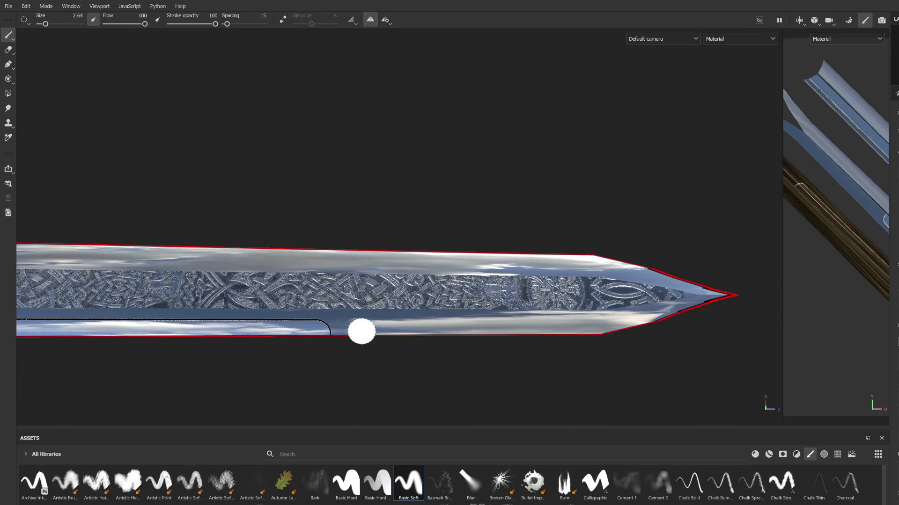
Extend the lower-edge groove and redo its diagonal stroke up to the tip.
{"action": "key", "text": "shift"}
{"action": "key", "text": "shift"}
{"action": "left_click", "coordinate": [629, 331], "text": "shift"}
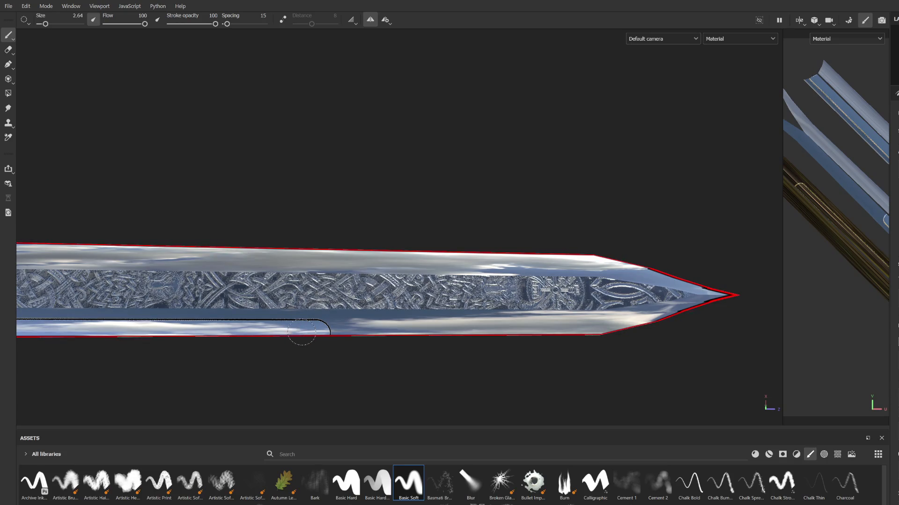
{"action": "key", "text": "shift"}
{"action": "left_click", "coordinate": [602, 335], "text": "shift"}
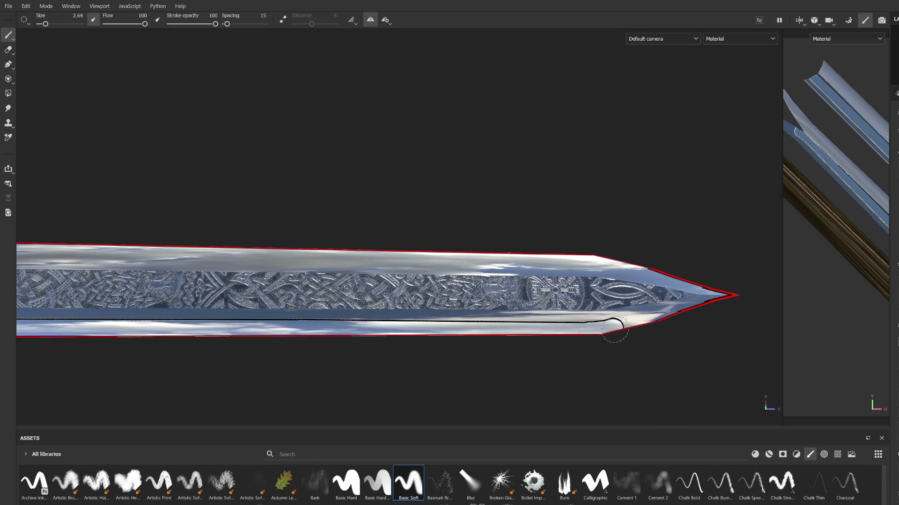
{"action": "left_click", "coordinate": [713, 288], "text": "shift"}
{"action": "key", "text": "ctrl+z"}
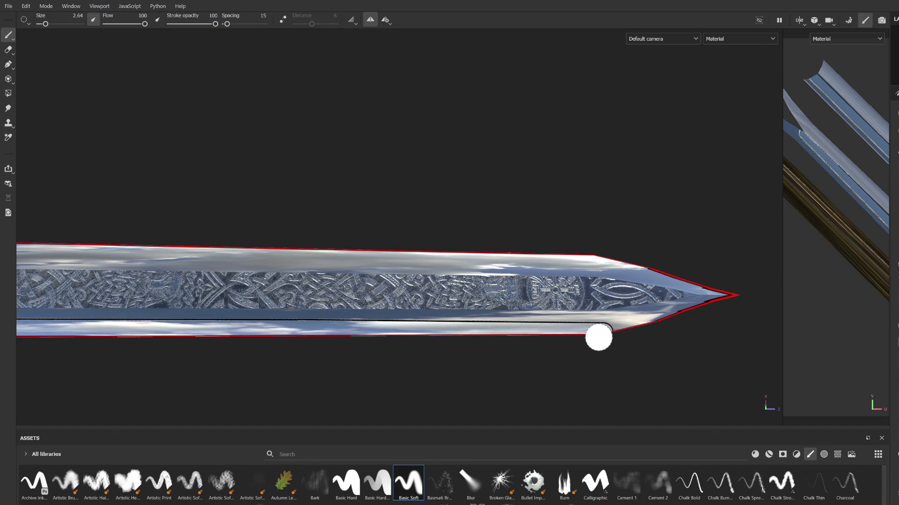
{"action": "left_click", "coordinate": [716, 295], "text": "shift"}
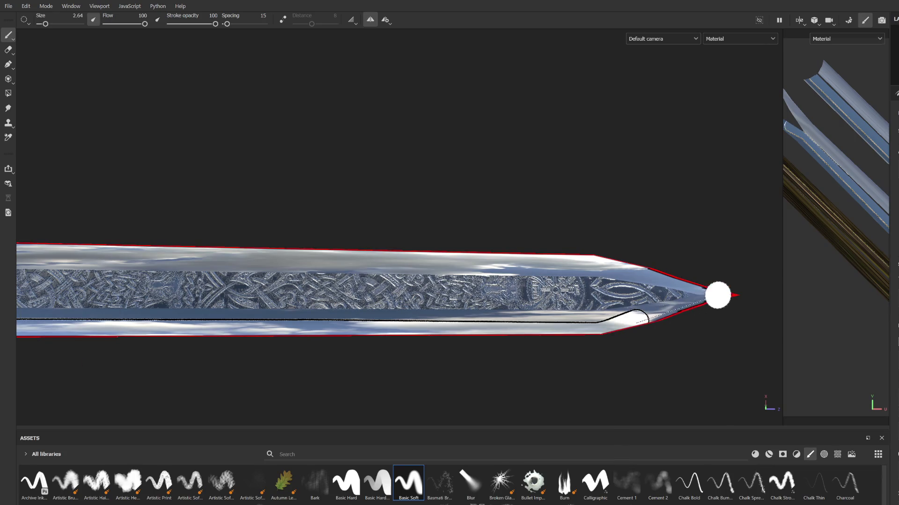
{"action": "mouse_move", "coordinate": [429, 275]}
{"action": "left_mouse_down", "text": "alt"}
{"action": "mouse_move", "coordinate": [416, 250]}
{"action": "mouse_move", "coordinate": [123, 265]}
{"action": "left_mouse_up", "text": "alt"}
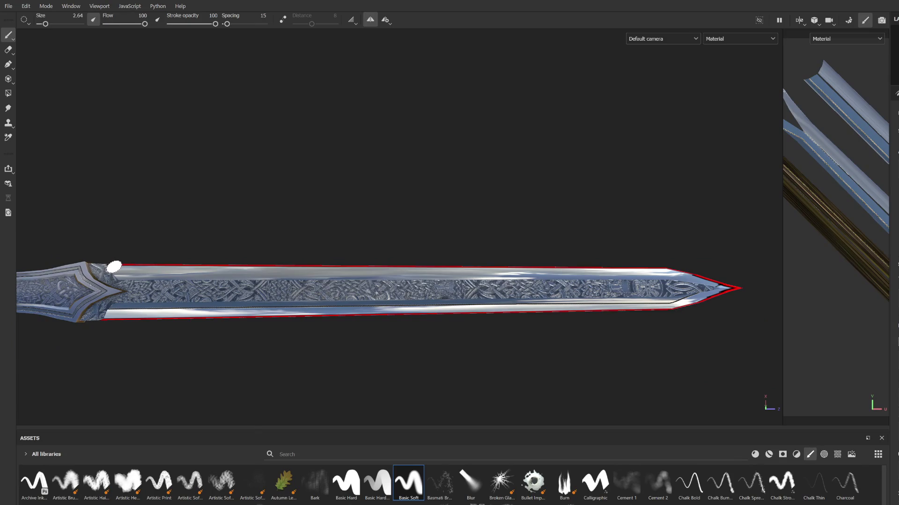
Paint a straight black groove along the blade's top edge toward the tip.
{"action": "key", "text": "shift"}
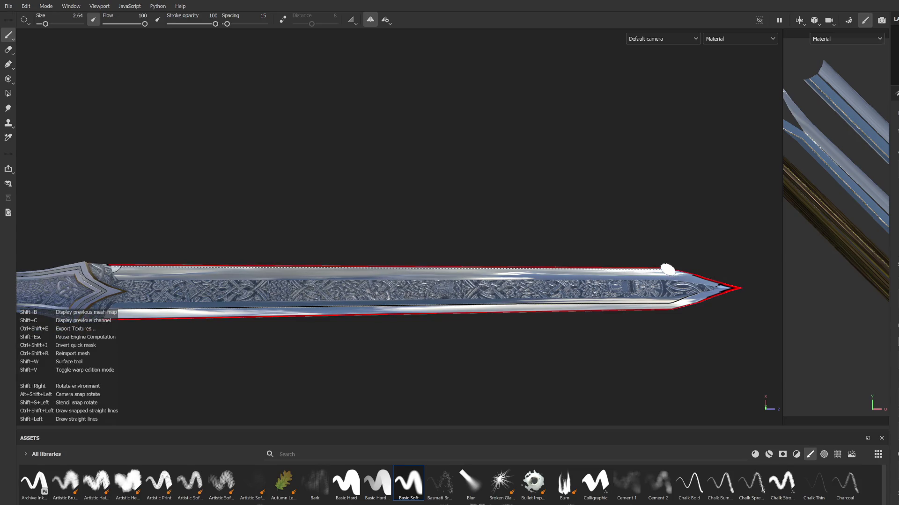
{"action": "left_click", "coordinate": [667, 270], "text": "shift"}
{"action": "middle_click_drag", "start_coordinate": [662, 281], "coordinate": [372, 316], "text": "alt"}
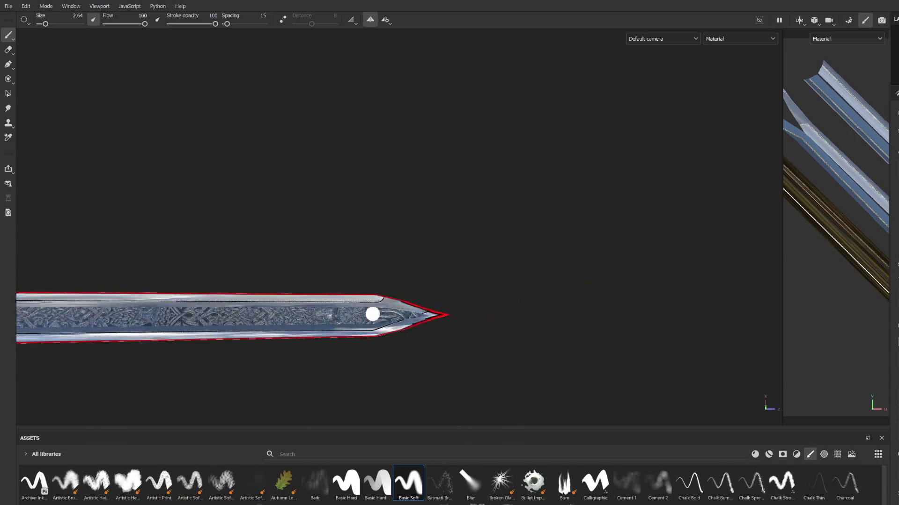
{"action": "scroll", "coordinate": [413, 311], "scroll_direction": "up", "scroll_amount": 3}
{"action": "scroll", "coordinate": [413, 311], "scroll_direction": "up", "scroll_amount": 2}
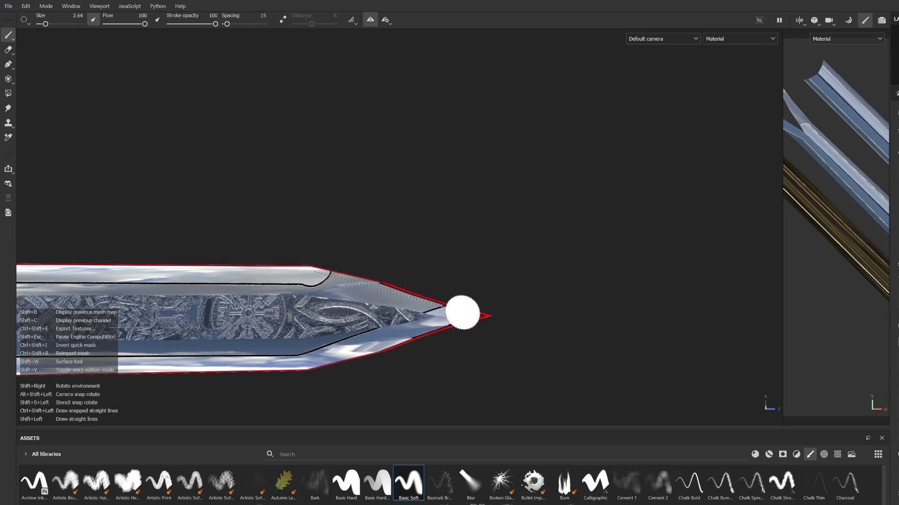
{"action": "mouse_move", "coordinate": [475, 315]}
{"action": "left_mouse_down", "text": "alt+shift"}
{"action": "mouse_move", "coordinate": [403, 348]}
{"action": "mouse_move", "coordinate": [435, 421]}
{"action": "mouse_move", "coordinate": [407, 201]}
{"action": "mouse_move", "coordinate": [389, 283]}
{"action": "left_mouse_up", "text": "alt+shift"}
{"action": "scroll", "coordinate": [475, 317], "scroll_direction": "down", "scroll_amount": 3}
{"action": "scroll", "coordinate": [475, 316], "scroll_direction": "down", "scroll_amount": 3}
{"action": "scroll", "coordinate": [389, 283], "scroll_direction": "up", "scroll_amount": 3}
{"action": "mouse_move", "coordinate": [335, 297]}
{"action": "left_mouse_down", "text": "alt"}
{"action": "mouse_move", "coordinate": [369, 281]}
{"action": "mouse_move", "coordinate": [435, 204]}
{"action": "mouse_move", "coordinate": [620, 278]}
{"action": "mouse_move", "coordinate": [708, 236]}
{"action": "mouse_move", "coordinate": [674, 219]}
{"action": "mouse_move", "coordinate": [364, 267]}
{"action": "left_mouse_up", "text": "alt"}
{"action": "scroll", "coordinate": [364, 268], "scroll_direction": "down", "scroll_amount": 2}
{"action": "scroll", "coordinate": [257, 293], "scroll_direction": "down", "scroll_amount": 2}
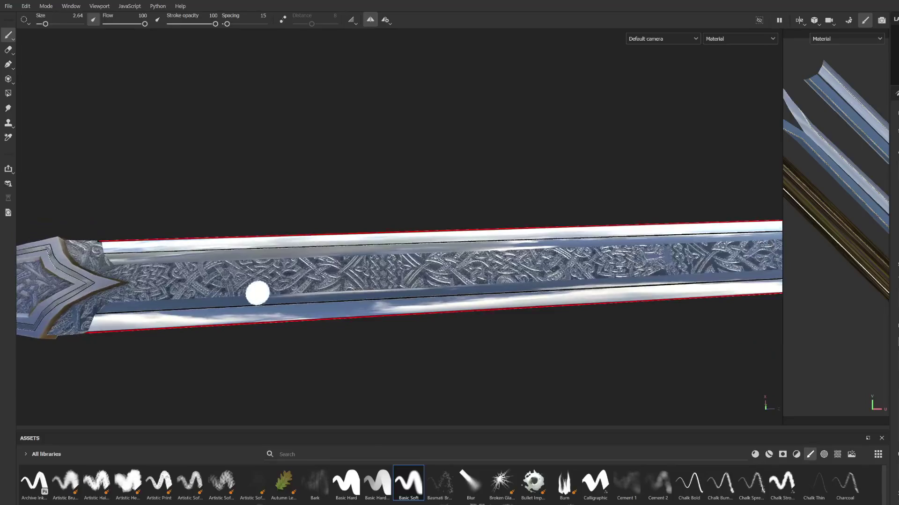
{"action": "scroll", "coordinate": [351, 285], "scroll_direction": "down", "scroll_amount": 2}
{"action": "left_click_drag", "start_coordinate": [313, 295], "coordinate": [344, 300], "text": "alt"}
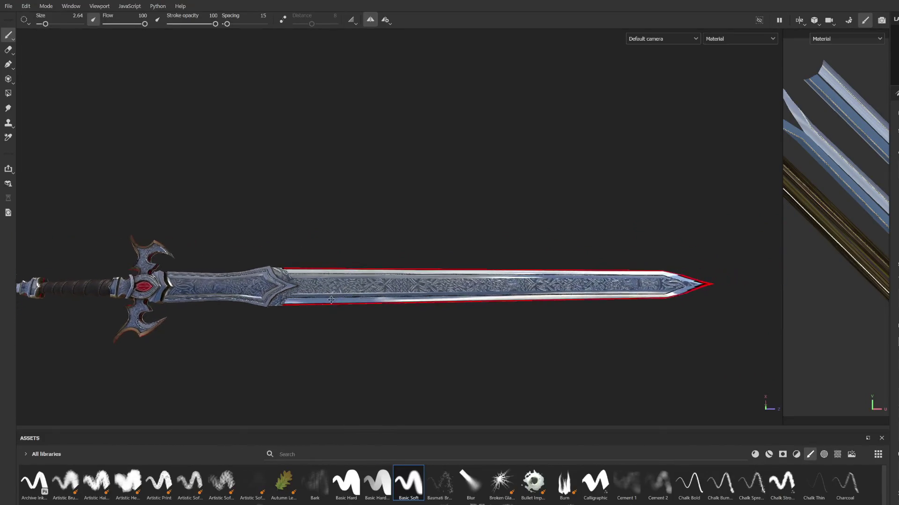
{"action": "scroll", "coordinate": [345, 300], "scroll_direction": "up", "scroll_amount": 2}
{"action": "scroll", "coordinate": [324, 297], "scroll_direction": "up", "scroll_amount": 2}
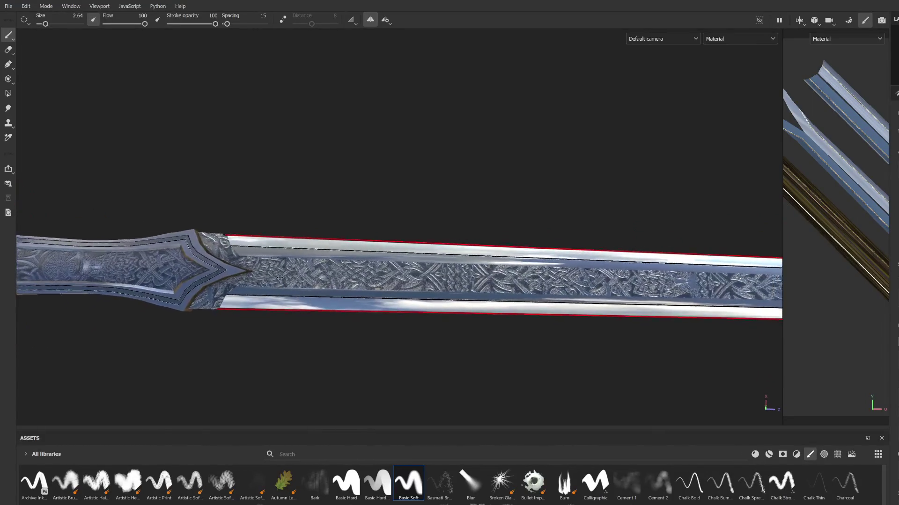
{"action": "scroll", "coordinate": [287, 306], "scroll_direction": "up", "scroll_amount": 2}
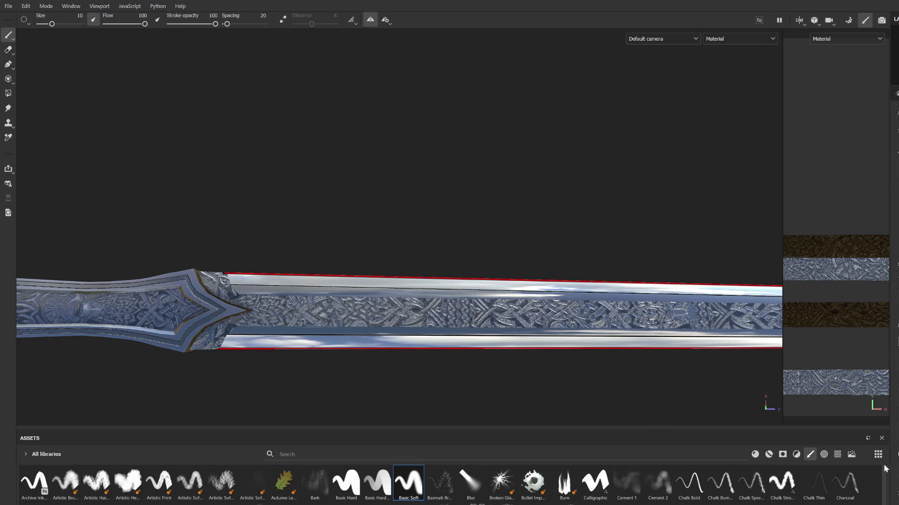
With a much smaller brush, paint one straight line down the blade centre toward the tip.
{"action": "mouse_move", "coordinate": [516, 368]}
{"action": "left_mouse_down", "text": "alt"}
{"action": "mouse_move", "coordinate": [431, 341]}
{"action": "mouse_move", "coordinate": [445, 333]}
{"action": "mouse_move", "coordinate": [462, 343]}
{"action": "left_mouse_up", "text": "alt"}
{"action": "scroll", "coordinate": [311, 315], "scroll_direction": "up", "scroll_amount": 2}
{"action": "right_click_drag", "start_coordinate": [311, 315], "coordinate": [301, 322], "text": "ctrl"}
{"action": "mouse_move", "coordinate": [271, 327]}
{"action": "left_mouse_down", "text": "alt"}
{"action": "mouse_move", "coordinate": [367, 333]}
{"action": "mouse_move", "coordinate": [368, 343]}
{"action": "mouse_move", "coordinate": [346, 351]}
{"action": "left_mouse_up", "text": "alt"}
{"action": "scroll", "coordinate": [345, 328], "scroll_direction": "down", "scroll_amount": 3}
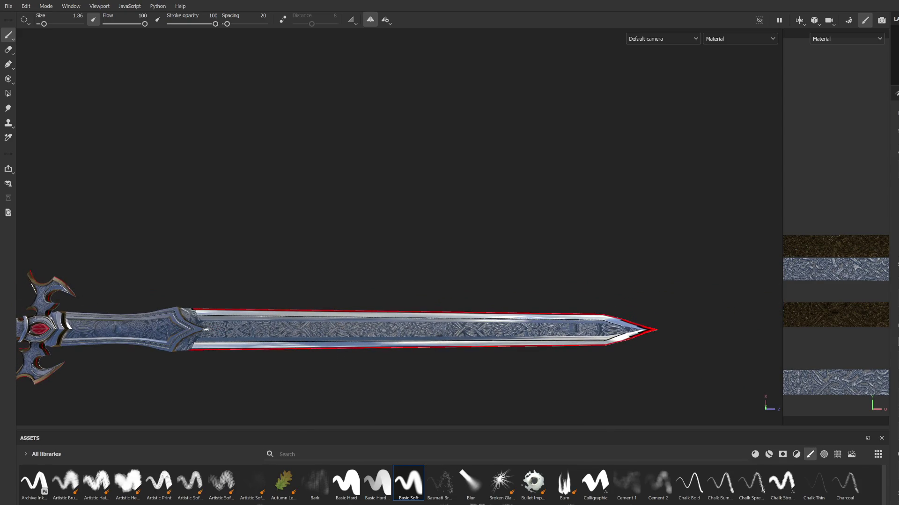
{"action": "key", "text": "shift"}
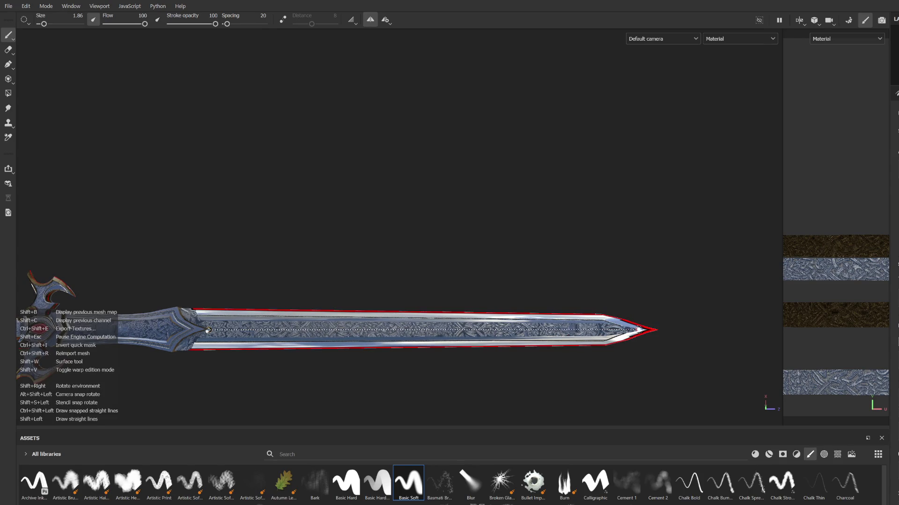
{"action": "left_click", "coordinate": [642, 330], "text": "shift"}
{"action": "scroll", "coordinate": [530, 344], "scroll_direction": "down", "scroll_amount": 2}
{"action": "scroll", "coordinate": [398, 342], "scroll_direction": "up", "scroll_amount": 3}
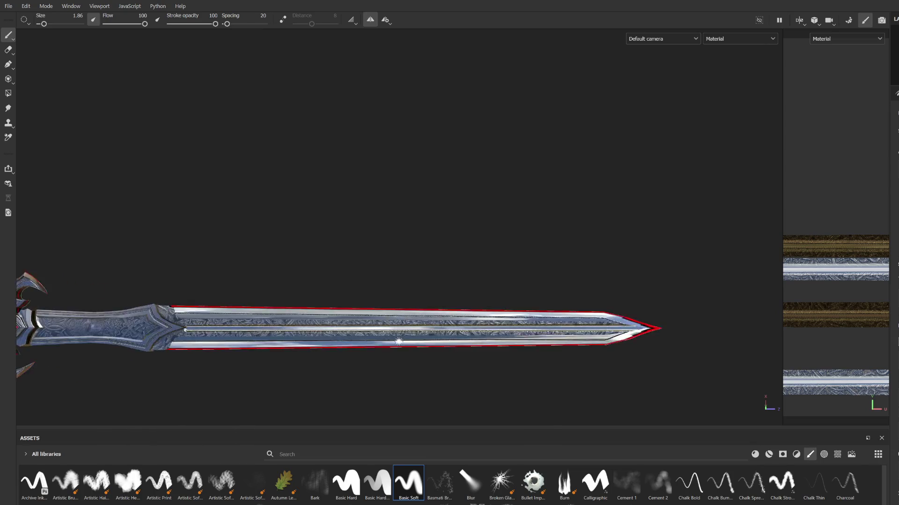
{"action": "scroll", "coordinate": [397, 342], "scroll_direction": "up", "scroll_amount": 1}
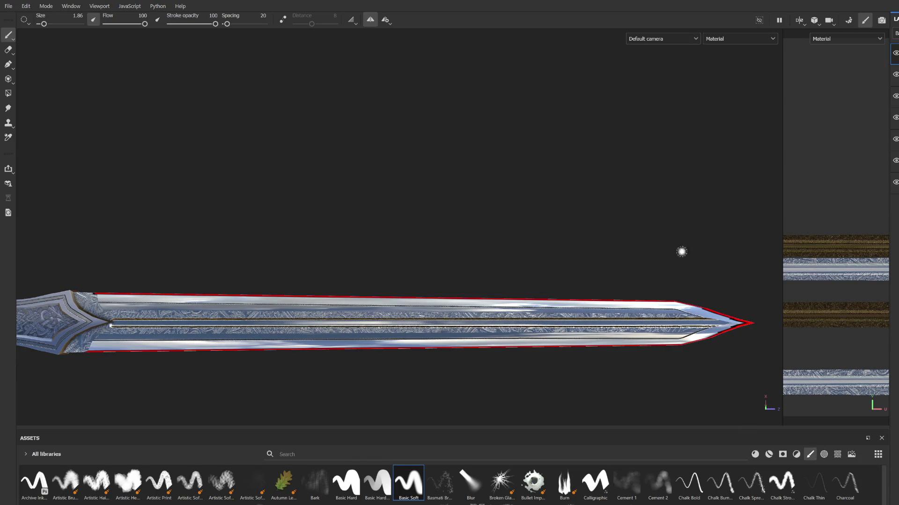
{"action": "scroll", "coordinate": [482, 328], "scroll_direction": "up", "scroll_amount": 3}
{"action": "scroll", "coordinate": [475, 327], "scroll_direction": "up", "scroll_amount": 3}
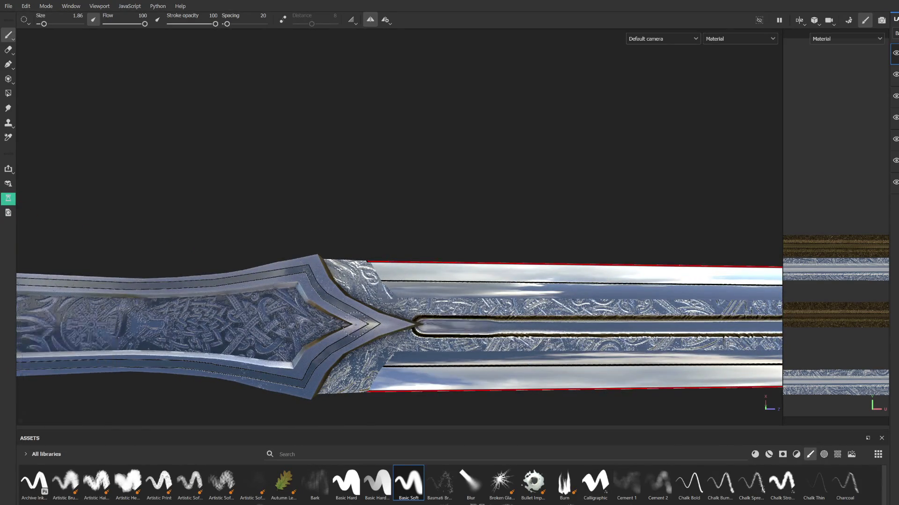
{"action": "scroll", "coordinate": [403, 326], "scroll_direction": "up", "scroll_amount": 2}
Paint fine straight grooves along the fuller's top and lower edges at the guard, undoing a bad stroke.
{"action": "key", "text": "bracketleft"}
{"action": "key", "text": "bracketleft"}
{"action": "key", "text": "bracketleft"}
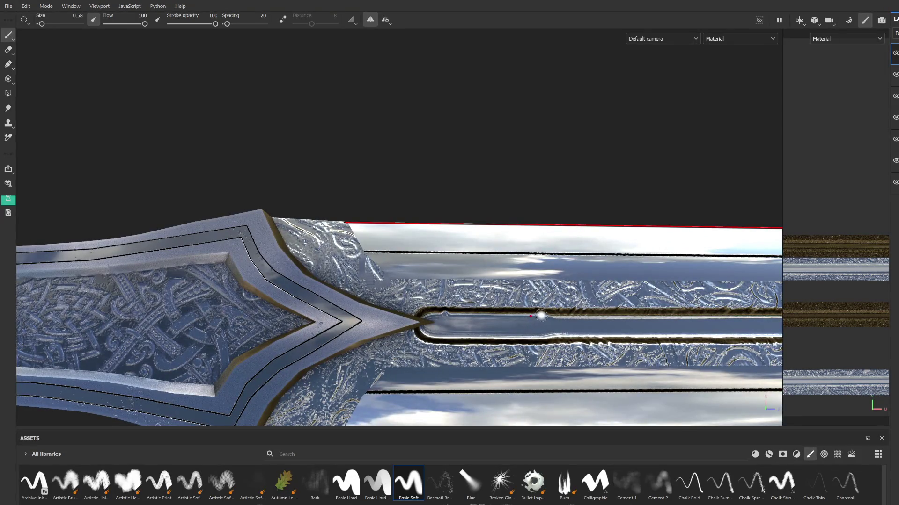
{"action": "left_click", "coordinate": [541, 310], "text": "shift"}
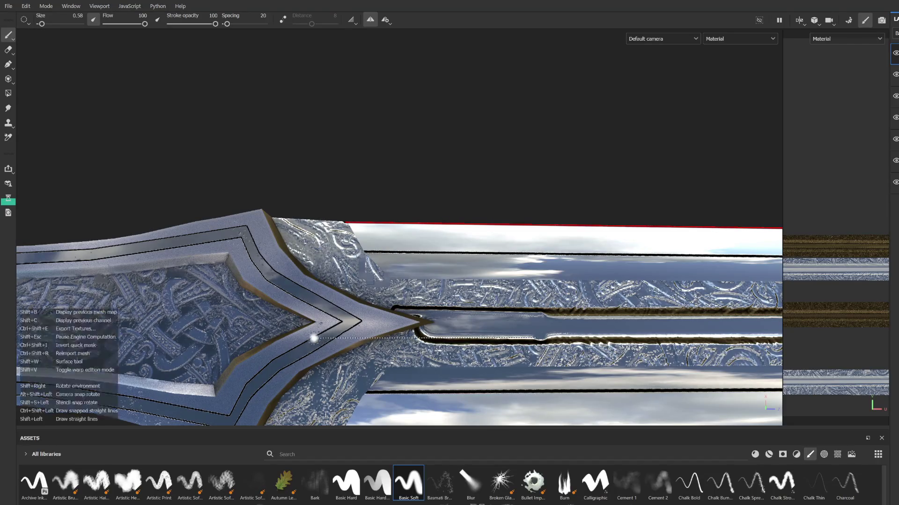
{"action": "left_click", "coordinate": [316, 337], "text": "shift"}
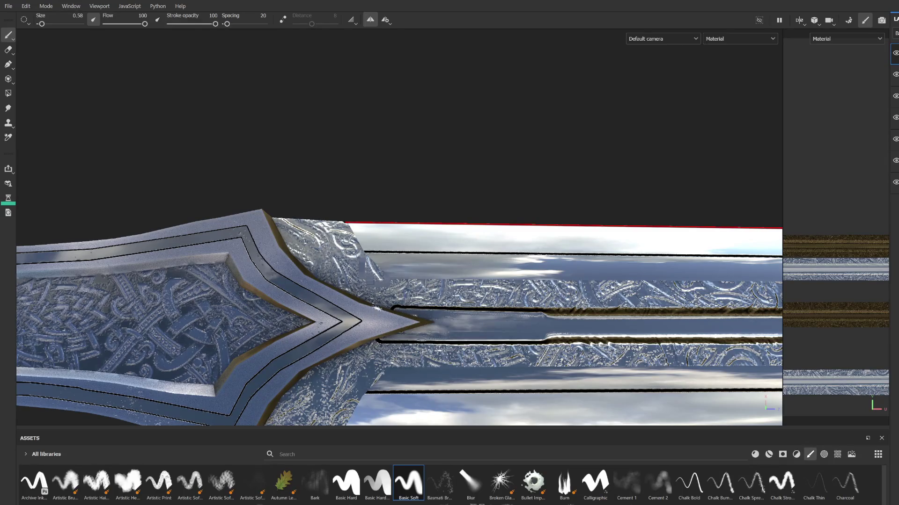
{"action": "left_click_drag", "start_coordinate": [383, 307], "coordinate": [552, 309]}
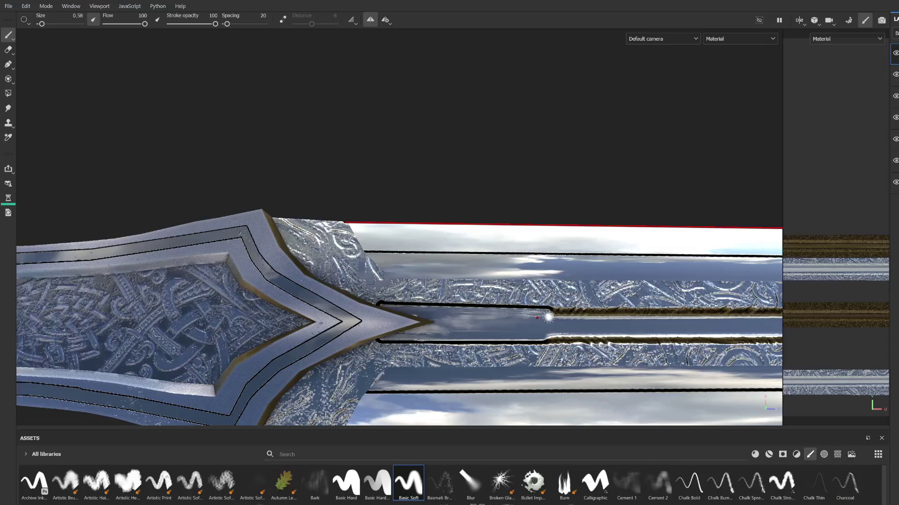
{"action": "key", "text": "ctrl+z"}
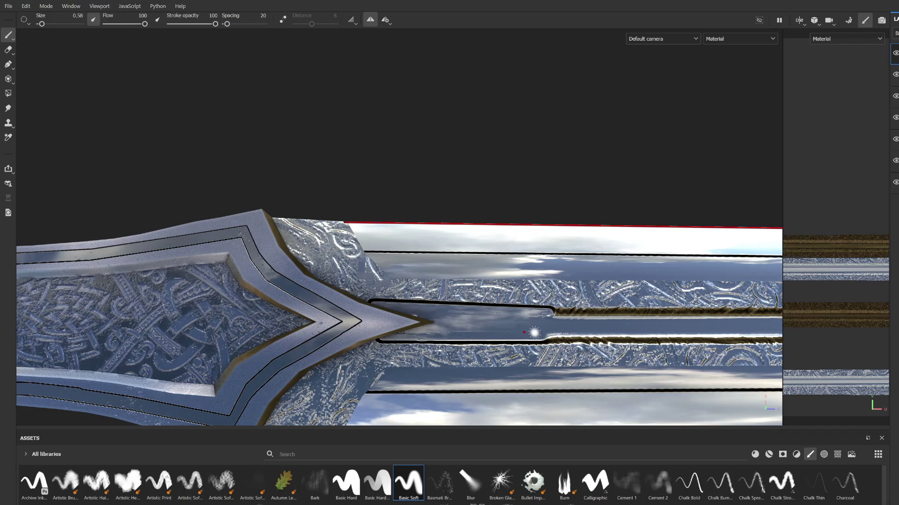
{"action": "scroll", "coordinate": [527, 334], "scroll_direction": "down", "scroll_amount": 1}
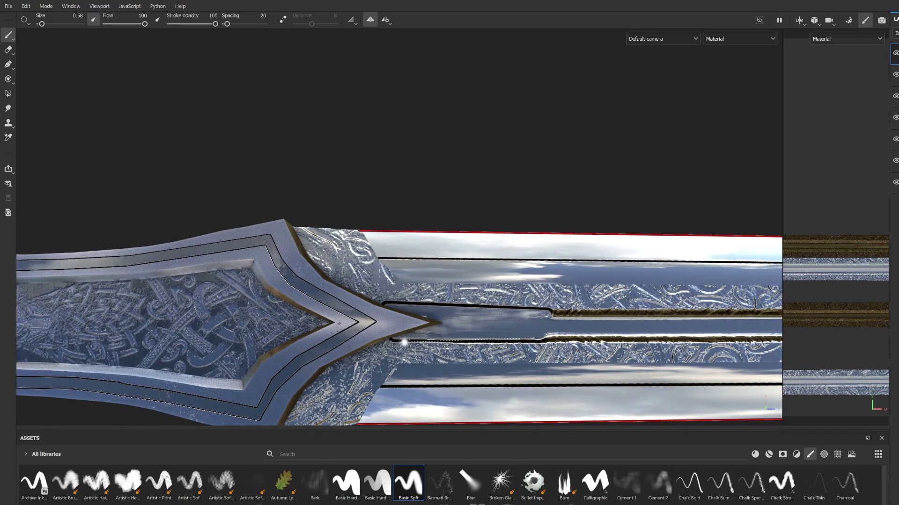
{"action": "scroll", "coordinate": [533, 327], "scroll_direction": "down", "scroll_amount": 1}
{"action": "scroll", "coordinate": [534, 327], "scroll_direction": "down", "scroll_amount": 2}
{"action": "middle_click_drag", "start_coordinate": [344, 324], "coordinate": [322, 324]}
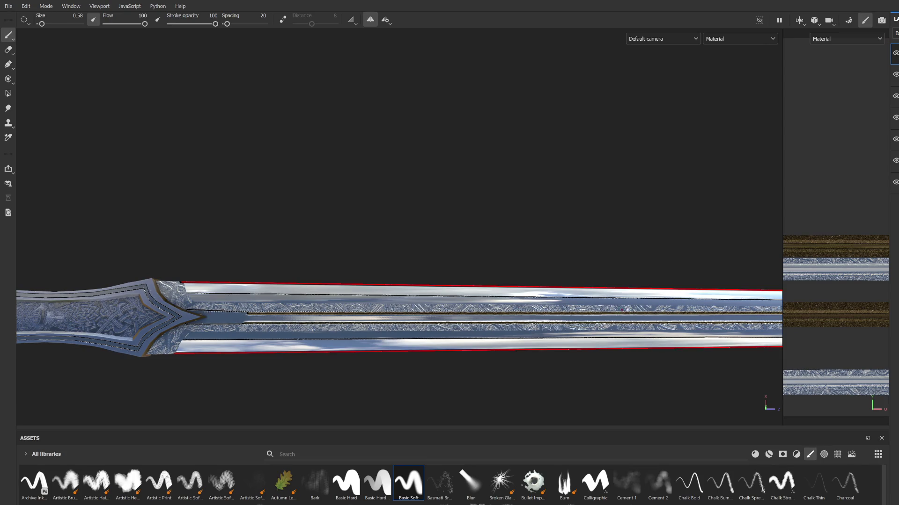
Continue the straight groove segments along the fuller out to the blade tip.
{"action": "left_click", "coordinate": [745, 313], "text": "shift"}
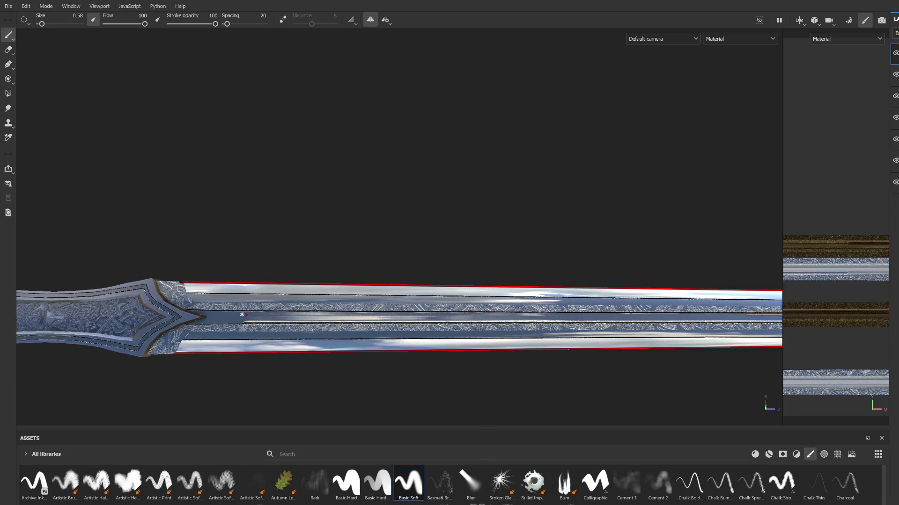
{"action": "left_click", "coordinate": [657, 316], "text": "shift"}
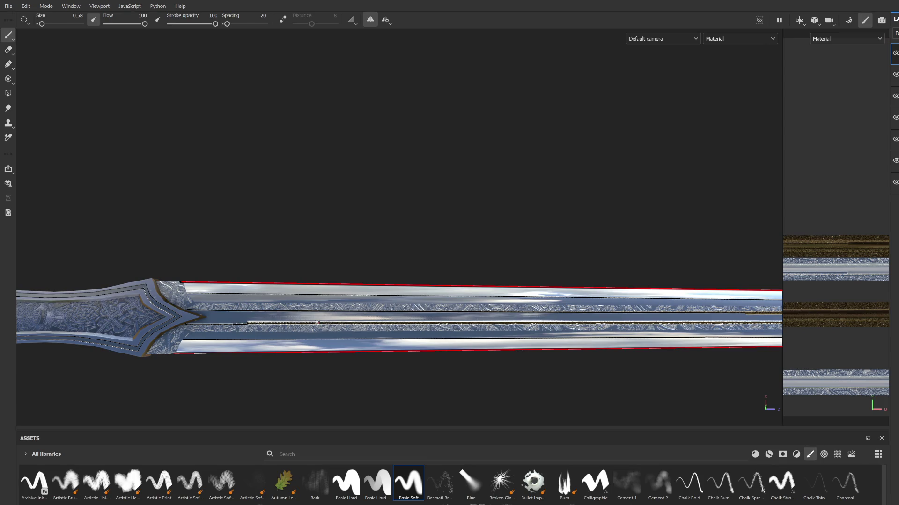
{"action": "left_click", "coordinate": [735, 322], "text": "shift"}
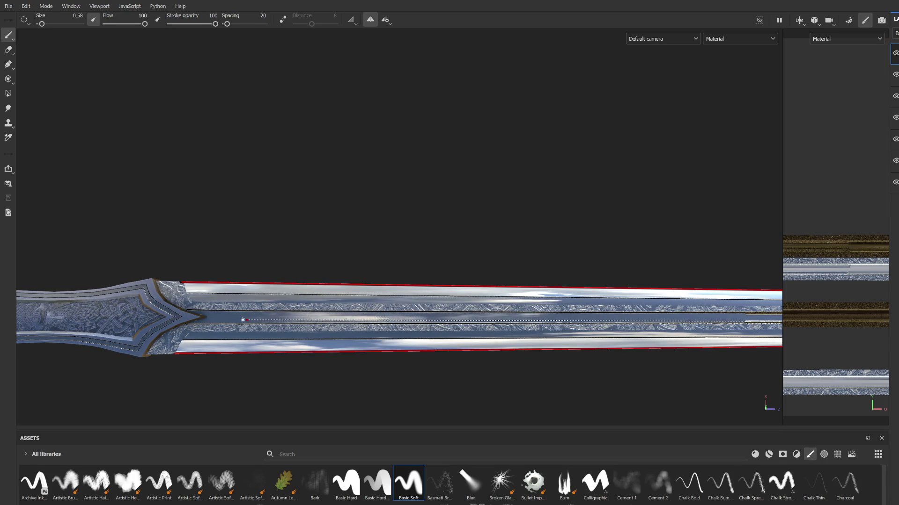
{"action": "scroll", "coordinate": [244, 320], "scroll_direction": "down", "scroll_amount": 3}
{"action": "scroll", "coordinate": [415, 320], "scroll_direction": "up", "scroll_amount": 3}
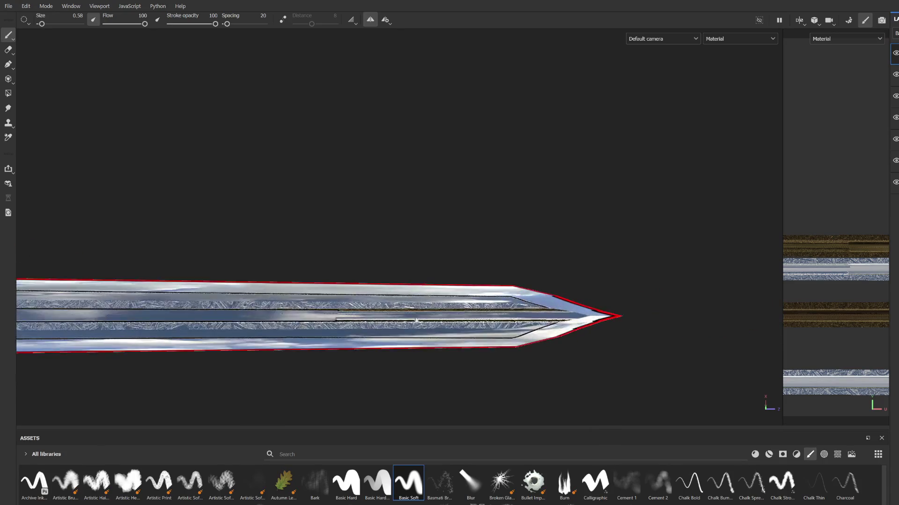
{"action": "scroll", "coordinate": [417, 321], "scroll_direction": "up", "scroll_amount": 2}
{"action": "left_click", "coordinate": [337, 313], "text": "shift"}
{"action": "key", "text": "shift"}
{"action": "key", "text": "shift"}
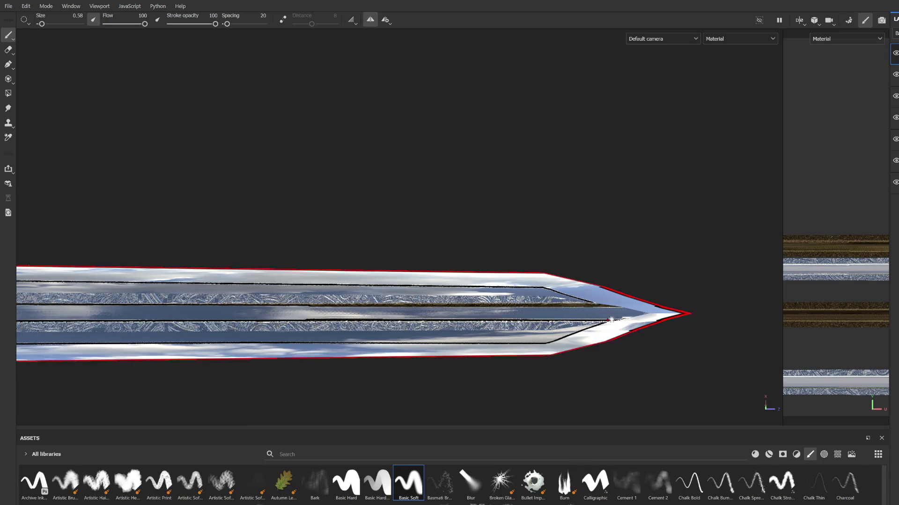
Erase the groove lines near the tip with a fine 1.86 eraser so the fuller ends rounded.
{"action": "left_click", "coordinate": [8, 50]}
{"action": "left_click_drag", "start_coordinate": [366, 302], "coordinate": [421, 309]}
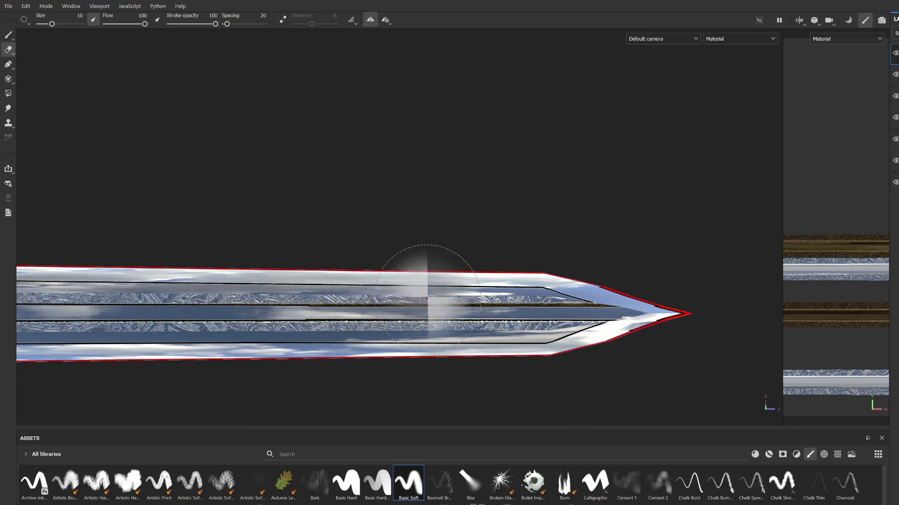
{"action": "left_click_drag", "start_coordinate": [481, 295], "coordinate": [641, 371], "text": "alt"}
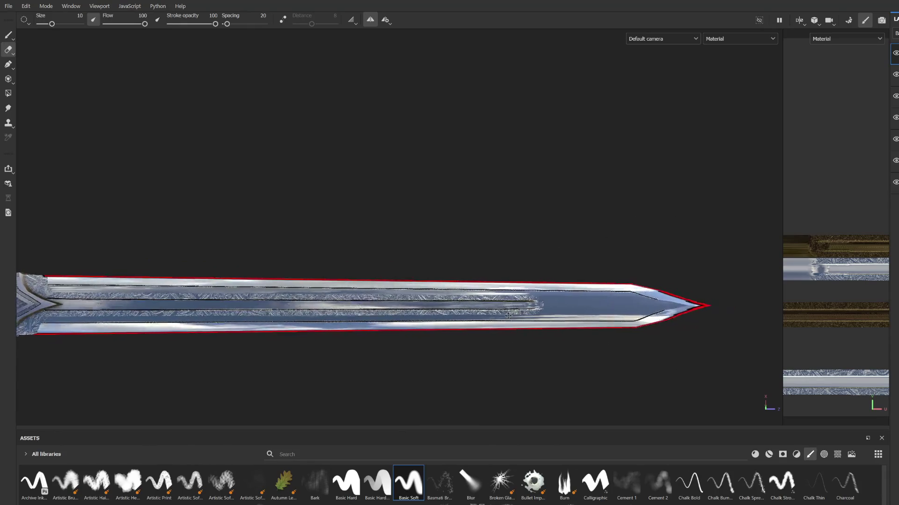
{"action": "scroll", "coordinate": [492, 347], "scroll_direction": "down", "scroll_amount": 3}
{"action": "scroll", "coordinate": [387, 348], "scroll_direction": "up", "scroll_amount": 1}
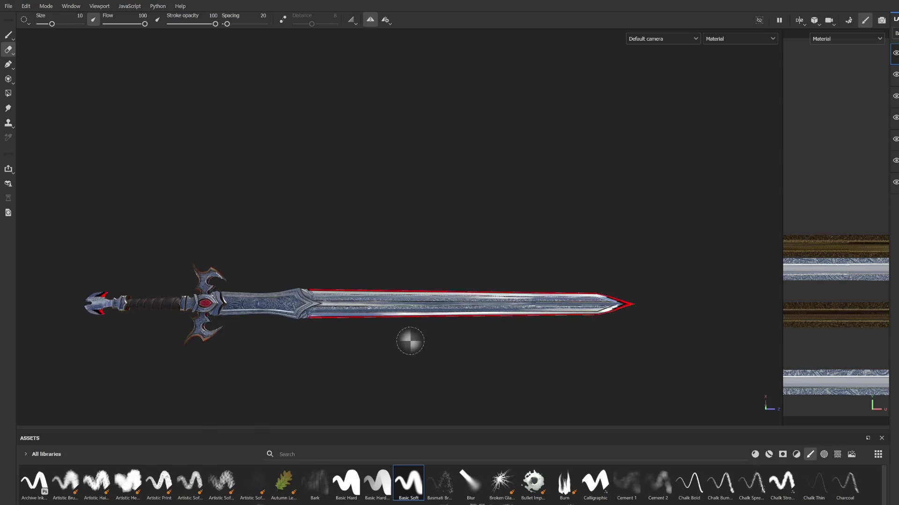
{"action": "scroll", "coordinate": [407, 342], "scroll_direction": "up", "scroll_amount": 2}
{"action": "scroll", "coordinate": [507, 342], "scroll_direction": "up", "scroll_amount": 2}
{"action": "scroll", "coordinate": [431, 316], "scroll_direction": "up", "scroll_amount": 2}
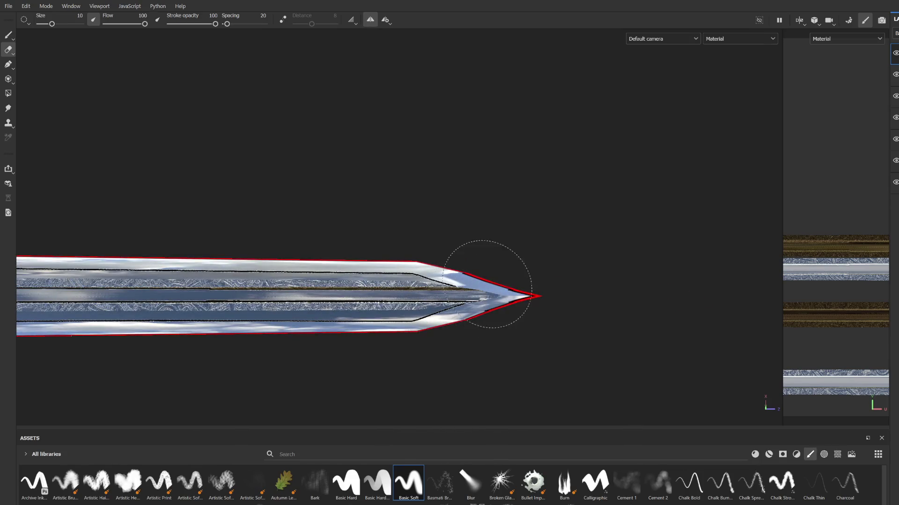
{"action": "scroll", "coordinate": [468, 284], "scroll_direction": "up", "scroll_amount": 2}
{"action": "scroll", "coordinate": [470, 299], "scroll_direction": "up", "scroll_amount": 1}
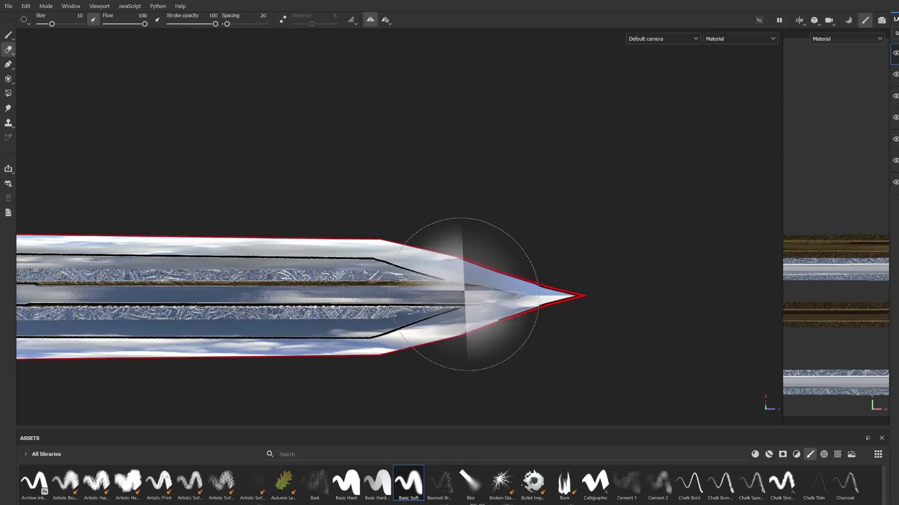
{"action": "right_click_drag", "start_coordinate": [471, 298], "coordinate": [401, 294], "text": "ctrl"}
{"action": "mouse_move", "coordinate": [403, 288]}
{"action": "left_mouse_down"}
{"action": "mouse_move", "coordinate": [431, 273]}
{"action": "mouse_move", "coordinate": [390, 288]}
{"action": "left_mouse_up"}
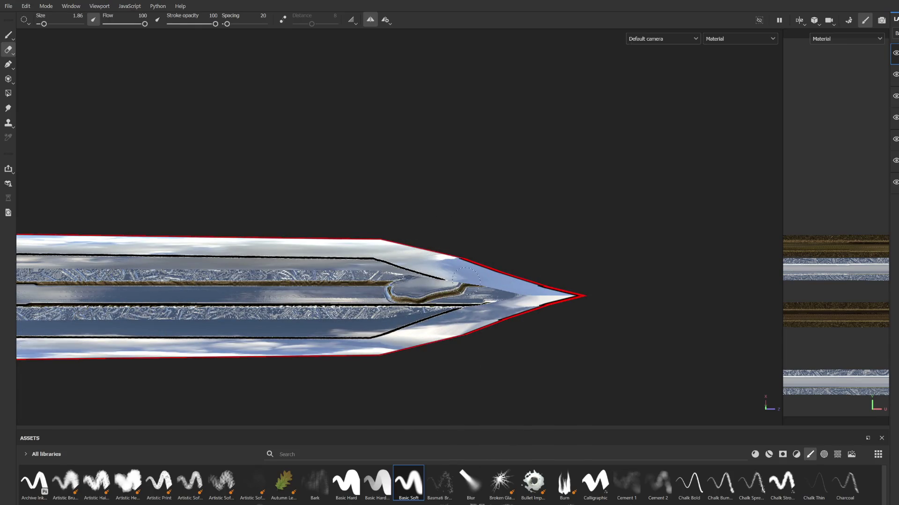
{"action": "mouse_move", "coordinate": [425, 289]}
{"action": "left_mouse_down"}
{"action": "mouse_move", "coordinate": [341, 293]}
{"action": "mouse_move", "coordinate": [422, 292]}
{"action": "mouse_move", "coordinate": [388, 304]}
{"action": "left_mouse_up"}
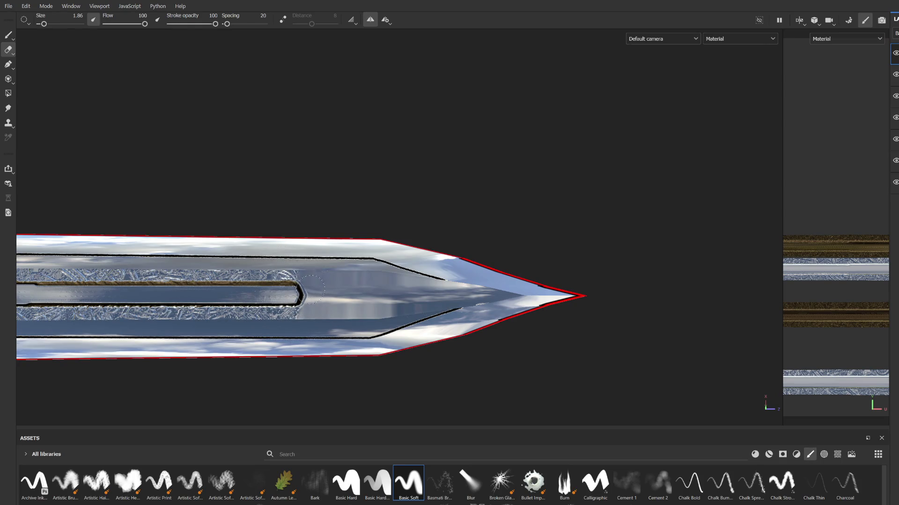
{"action": "left_click_drag", "start_coordinate": [274, 334], "coordinate": [519, 314], "text": "alt"}
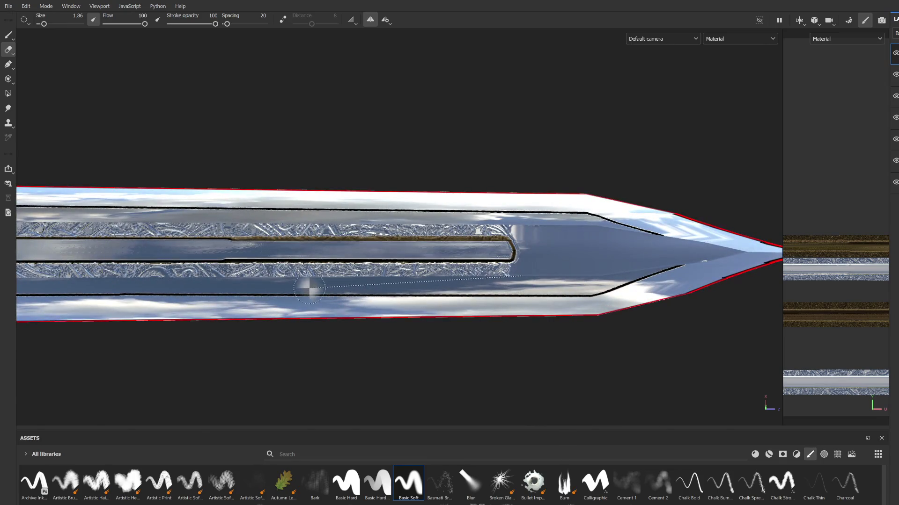
{"action": "scroll", "coordinate": [471, 295], "scroll_direction": "down", "scroll_amount": 1}
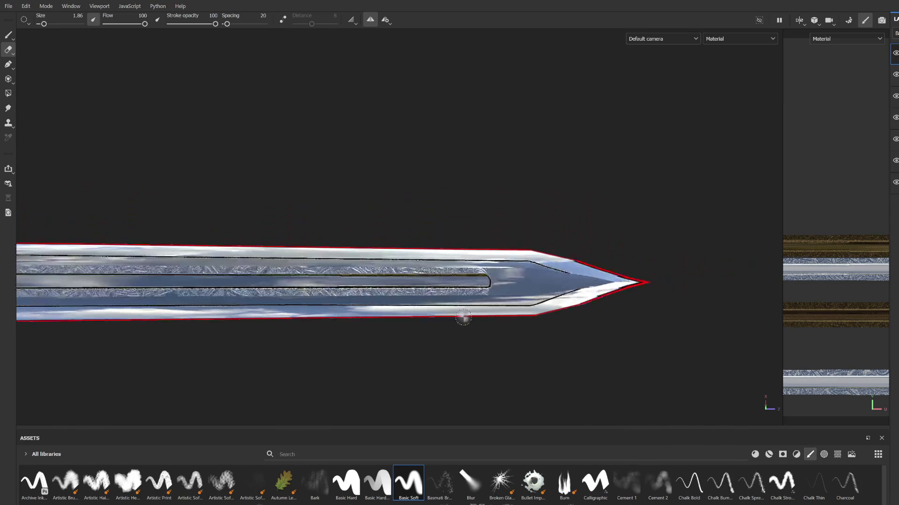
{"action": "scroll", "coordinate": [403, 316], "scroll_direction": "down", "scroll_amount": 1}
{"action": "scroll", "coordinate": [372, 313], "scroll_direction": "down", "scroll_amount": 1}
{"action": "mouse_move", "coordinate": [365, 312]}
{"action": "left_mouse_down", "text": "alt"}
{"action": "mouse_move", "coordinate": [395, 203]}
{"action": "mouse_move", "coordinate": [522, 267]}
{"action": "mouse_move", "coordinate": [518, 315]}
{"action": "mouse_move", "coordinate": [502, 251]}
{"action": "mouse_move", "coordinate": [396, 236]}
{"action": "mouse_move", "coordinate": [576, 274]}
{"action": "mouse_move", "coordinate": [447, 293]}
{"action": "mouse_move", "coordinate": [386, 330]}
{"action": "mouse_move", "coordinate": [359, 327]}
{"action": "mouse_move", "coordinate": [466, 321]}
{"action": "mouse_move", "coordinate": [490, 302]}
{"action": "left_mouse_up", "text": "alt"}
{"action": "scroll", "coordinate": [389, 313], "scroll_direction": "down", "scroll_amount": 2}
{"action": "scroll", "coordinate": [396, 236], "scroll_direction": "up", "scroll_amount": 3}
{"action": "scroll", "coordinate": [449, 250], "scroll_direction": "down", "scroll_amount": 2}
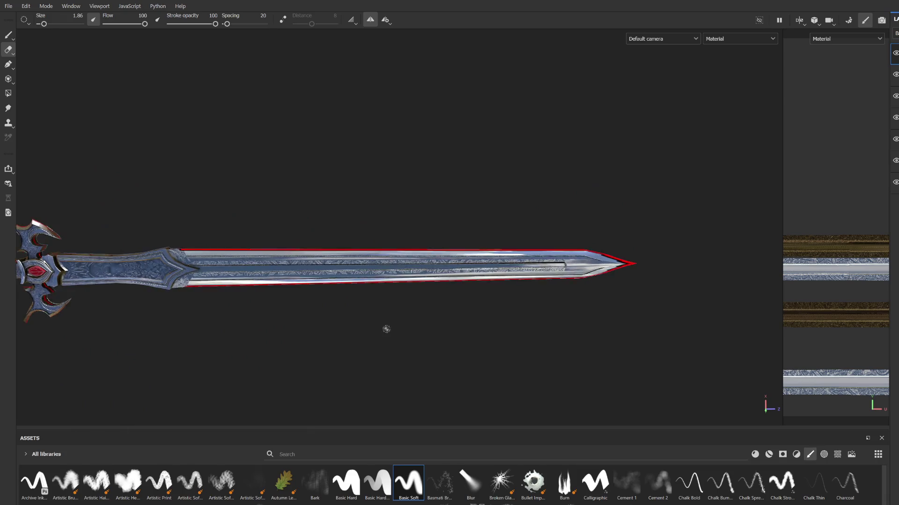
{"action": "scroll", "coordinate": [385, 330], "scroll_direction": "up", "scroll_amount": 2}
{"action": "scroll", "coordinate": [370, 334], "scroll_direction": "down", "scroll_amount": 2}
{"action": "scroll", "coordinate": [490, 302], "scroll_direction": "up", "scroll_amount": 2}
{"action": "scroll", "coordinate": [490, 303], "scroll_direction": "up", "scroll_amount": 1}
{"action": "scroll", "coordinate": [490, 303], "scroll_direction": "down", "scroll_amount": 2}
{"action": "scroll", "coordinate": [490, 302], "scroll_direction": "down", "scroll_amount": 2}
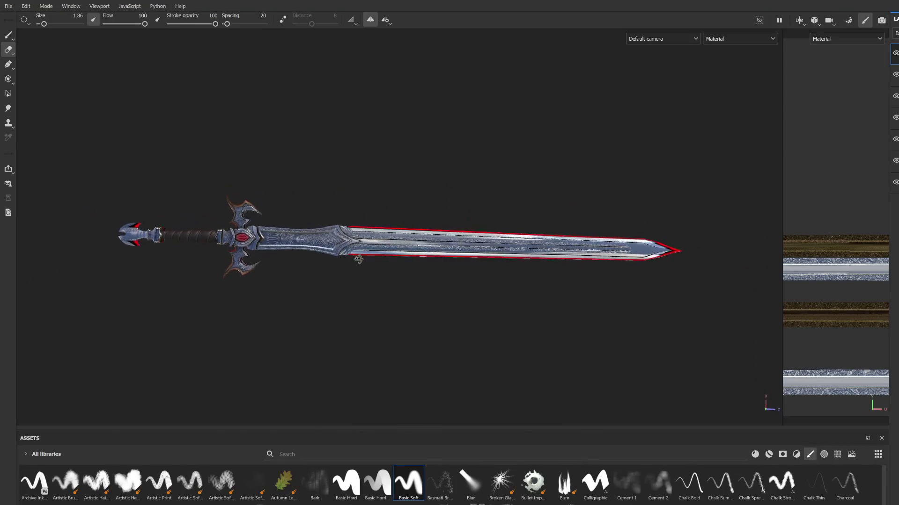
{"action": "mouse_move", "coordinate": [490, 303]}
{"action": "left_mouse_down", "text": "alt"}
{"action": "mouse_move", "coordinate": [407, 215]}
{"action": "mouse_move", "coordinate": [532, 261]}
{"action": "mouse_move", "coordinate": [589, 351]}
{"action": "mouse_move", "coordinate": [611, 344]}
{"action": "mouse_move", "coordinate": [556, 323]}
{"action": "mouse_move", "coordinate": [337, 280]}
{"action": "mouse_move", "coordinate": [421, 246]}
{"action": "left_mouse_up", "text": "alt"}
{"action": "scroll", "coordinate": [556, 323], "scroll_direction": "up", "scroll_amount": 3}
{"action": "mouse_move", "coordinate": [457, 213]}
{"action": "left_mouse_down", "text": "alt"}
{"action": "mouse_move", "coordinate": [431, 218]}
{"action": "mouse_move", "coordinate": [491, 315]}
{"action": "mouse_move", "coordinate": [604, 271]}
{"action": "mouse_move", "coordinate": [487, 227]}
{"action": "mouse_move", "coordinate": [413, 212]}
{"action": "mouse_move", "coordinate": [656, 305]}
{"action": "mouse_move", "coordinate": [363, 318]}
{"action": "mouse_move", "coordinate": [484, 342]}
{"action": "mouse_move", "coordinate": [463, 231]}
{"action": "mouse_move", "coordinate": [405, 225]}
{"action": "mouse_move", "coordinate": [541, 250]}
{"action": "mouse_move", "coordinate": [415, 251]}
{"action": "mouse_move", "coordinate": [497, 235]}
{"action": "mouse_move", "coordinate": [407, 253]}
{"action": "mouse_move", "coordinate": [462, 261]}
{"action": "mouse_move", "coordinate": [391, 254]}
{"action": "mouse_move", "coordinate": [155, 127]}
{"action": "left_mouse_up", "text": "alt"}
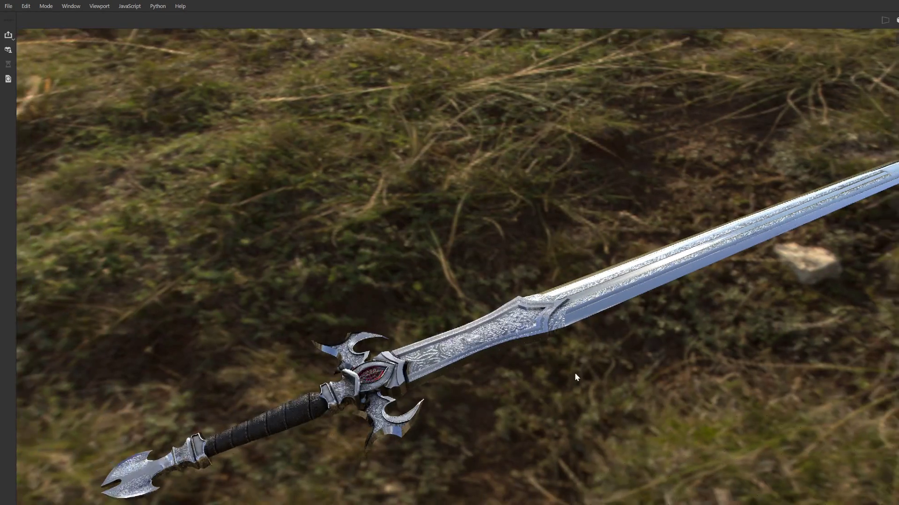
Orbit the rendered sword over the grass backdrop to compare viewing angles.
{"action": "left_click_drag", "start_coordinate": [574, 373], "coordinate": [558, 377]}
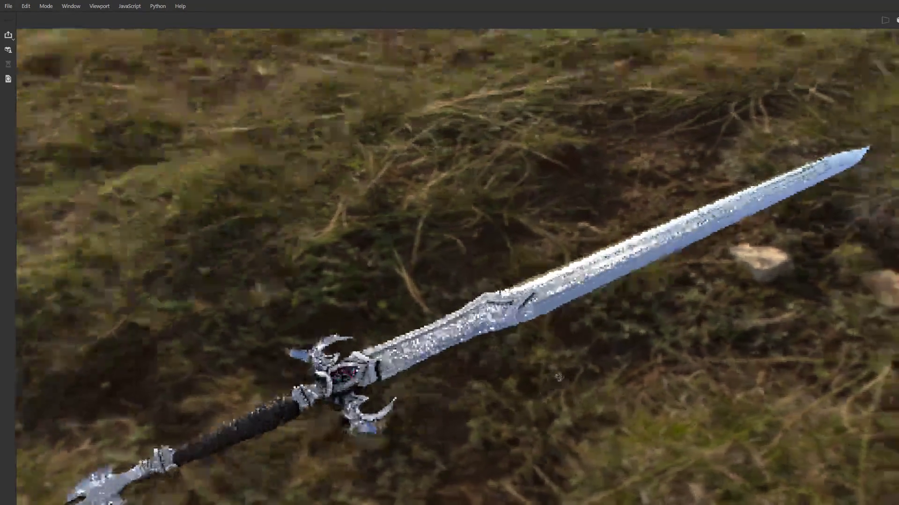
{"action": "left_click_drag", "start_coordinate": [558, 377], "coordinate": [553, 379]}
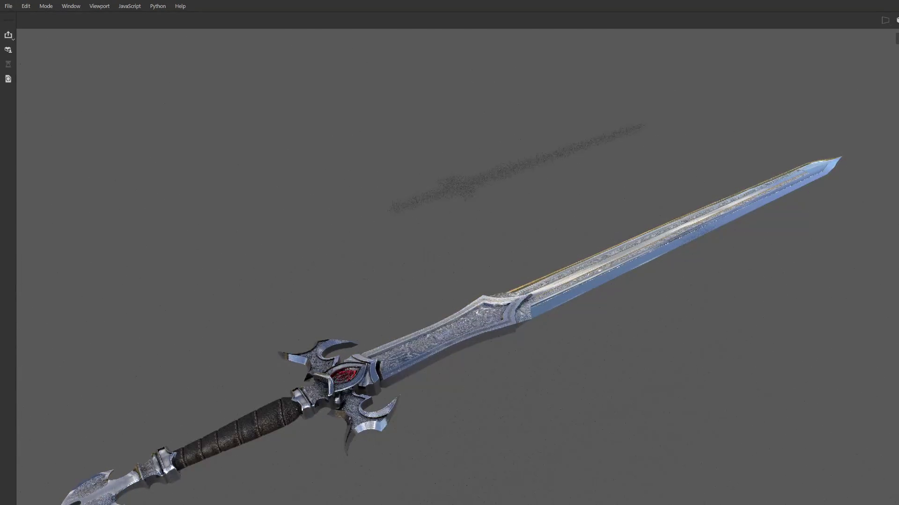
{"action": "left_click_drag", "start_coordinate": [671, 367], "coordinate": [605, 353]}
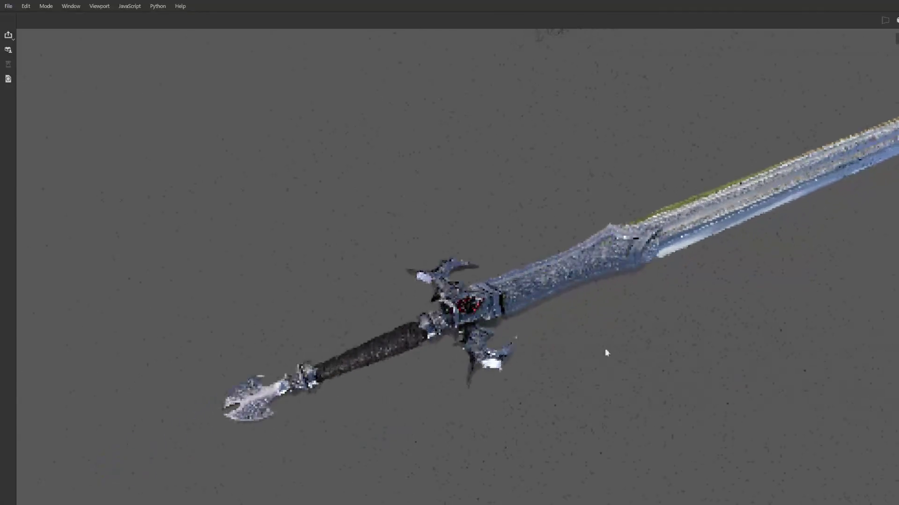
{"action": "mouse_move", "coordinate": [553, 345]}
{"action": "left_mouse_down", "text": "alt"}
{"action": "mouse_move", "coordinate": [541, 368]}
{"action": "mouse_move", "coordinate": [527, 357]}
{"action": "mouse_move", "coordinate": [519, 392]}
{"action": "mouse_move", "coordinate": [485, 376]}
{"action": "left_mouse_up", "text": "alt"}
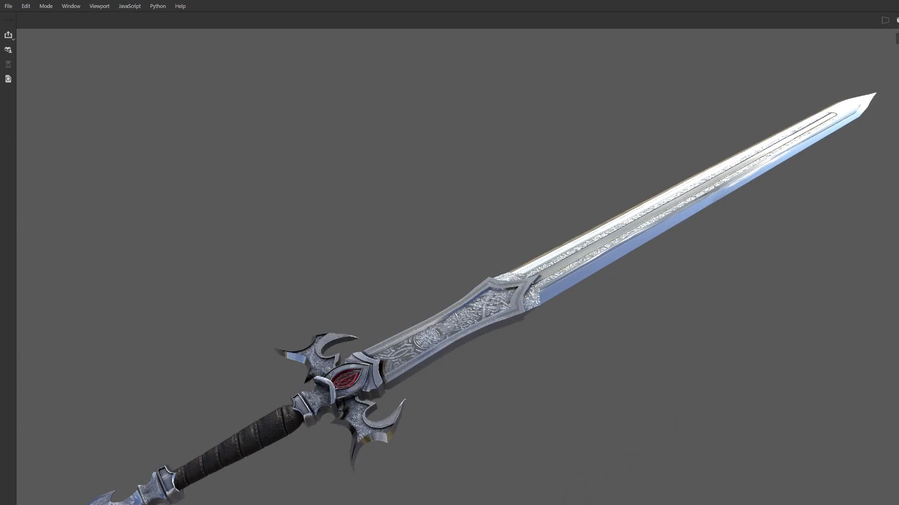
{"action": "scroll", "coordinate": [644, 331], "scroll_direction": "up", "scroll_amount": 2}
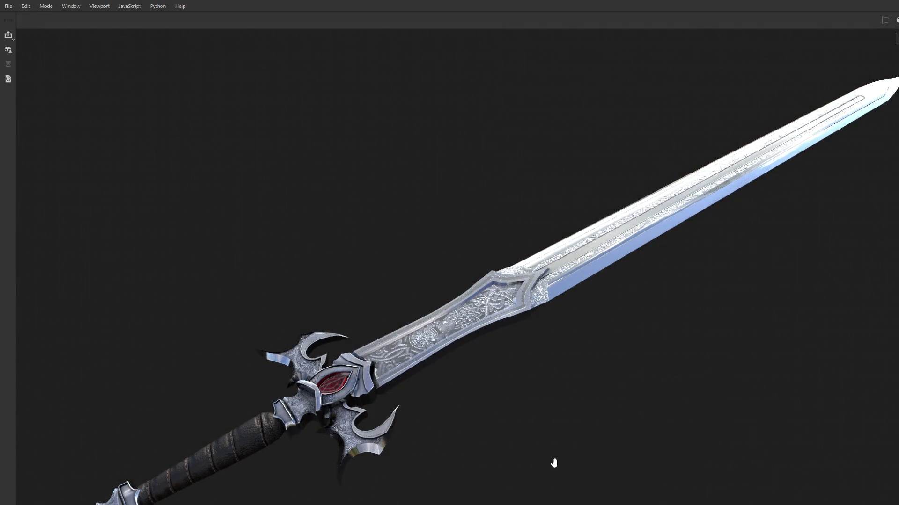
Rotate the rendered sword slightly while the backdrop is changed to near black.
{"action": "mouse_move", "coordinate": [554, 464]}
{"action": "left_mouse_down"}
{"action": "mouse_move", "coordinate": [580, 443]}
{"action": "mouse_move", "coordinate": [568, 429]}
{"action": "mouse_move", "coordinate": [584, 420]}
{"action": "mouse_move", "coordinate": [836, 361]}
{"action": "mouse_move", "coordinate": [772, 391]}
{"action": "mouse_move", "coordinate": [636, 404]}
{"action": "mouse_move", "coordinate": [608, 425]}
{"action": "mouse_move", "coordinate": [438, 429]}
{"action": "mouse_move", "coordinate": [419, 367]}
{"action": "mouse_move", "coordinate": [728, 350]}
{"action": "mouse_move", "coordinate": [704, 375]}
{"action": "mouse_move", "coordinate": [674, 337]}
{"action": "mouse_move", "coordinate": [723, 376]}
{"action": "mouse_move", "coordinate": [728, 332]}
{"action": "mouse_move", "coordinate": [522, 361]}
{"action": "mouse_move", "coordinate": [712, 316]}
{"action": "mouse_move", "coordinate": [621, 327]}
{"action": "mouse_move", "coordinate": [555, 368]}
{"action": "mouse_move", "coordinate": [532, 406]}
{"action": "mouse_move", "coordinate": [539, 387]}
{"action": "mouse_move", "coordinate": [569, 377]}
{"action": "mouse_move", "coordinate": [518, 397]}
{"action": "left_mouse_up"}
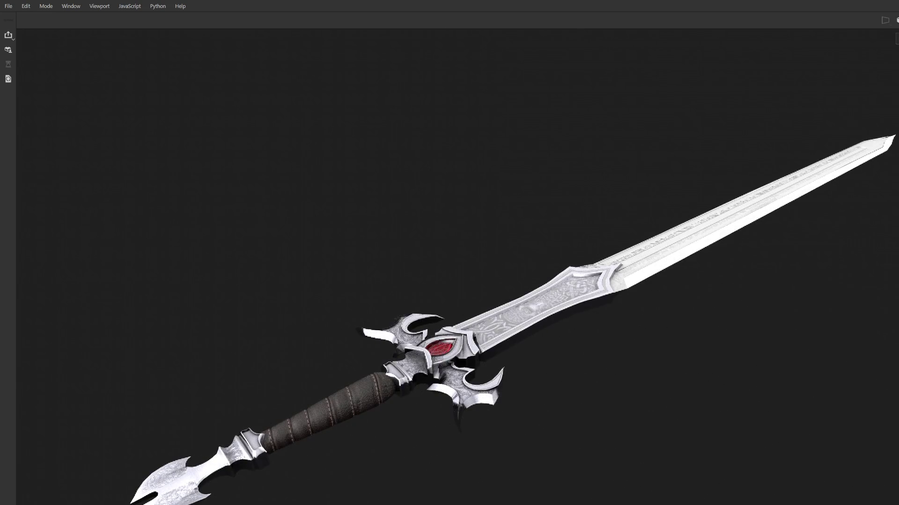
Orbit the camera closer around the sword to a slightly more upright angle.
{"action": "left_click_drag", "start_coordinate": [607, 391], "coordinate": [590, 402]}
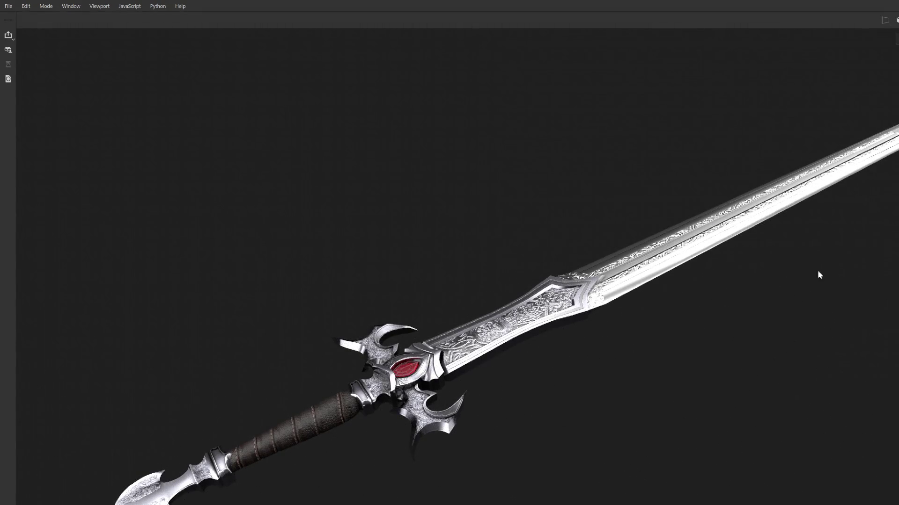
{"action": "mouse_move", "coordinate": [668, 356]}
{"action": "left_mouse_down", "text": "alt"}
{"action": "mouse_move", "coordinate": [660, 428]}
{"action": "mouse_move", "coordinate": [691, 361]}
{"action": "left_mouse_up", "text": "alt"}
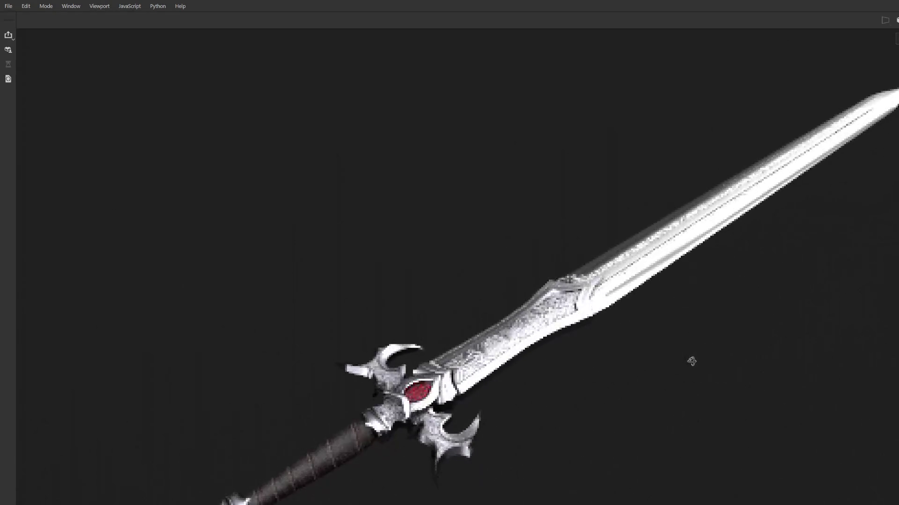